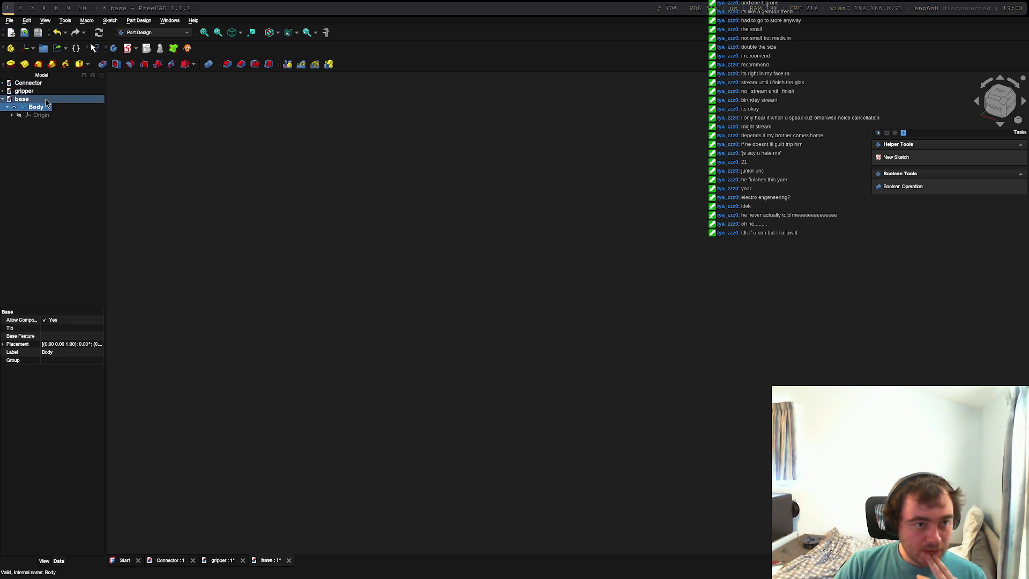
Create a new sketch in the base body attached to the XY plane.
click(896, 157)
click(622, 311)
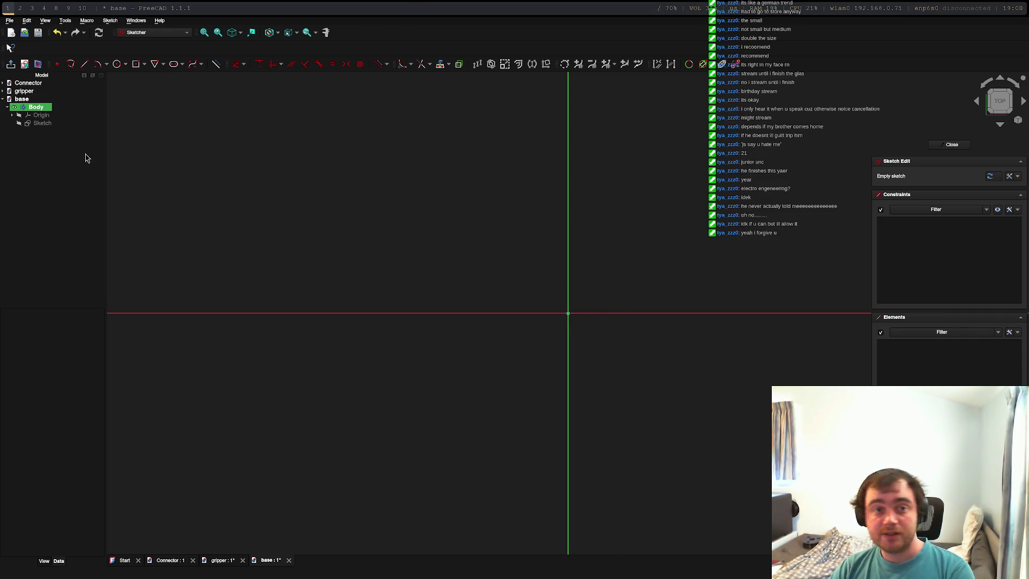
Choose the Centered Rectangle tool and place its centre on the sketch origin.
click(136, 64)
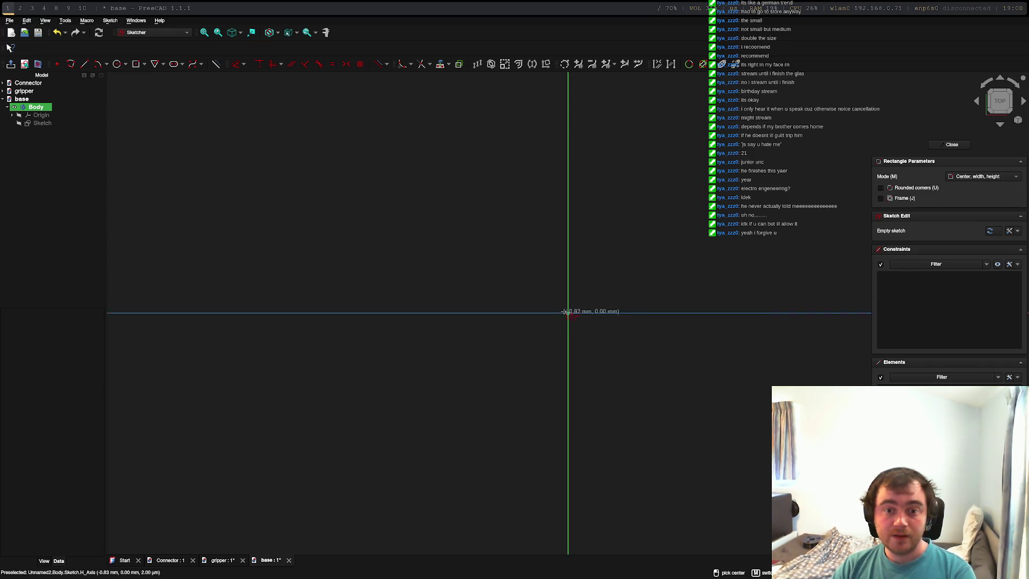
click(145, 66)
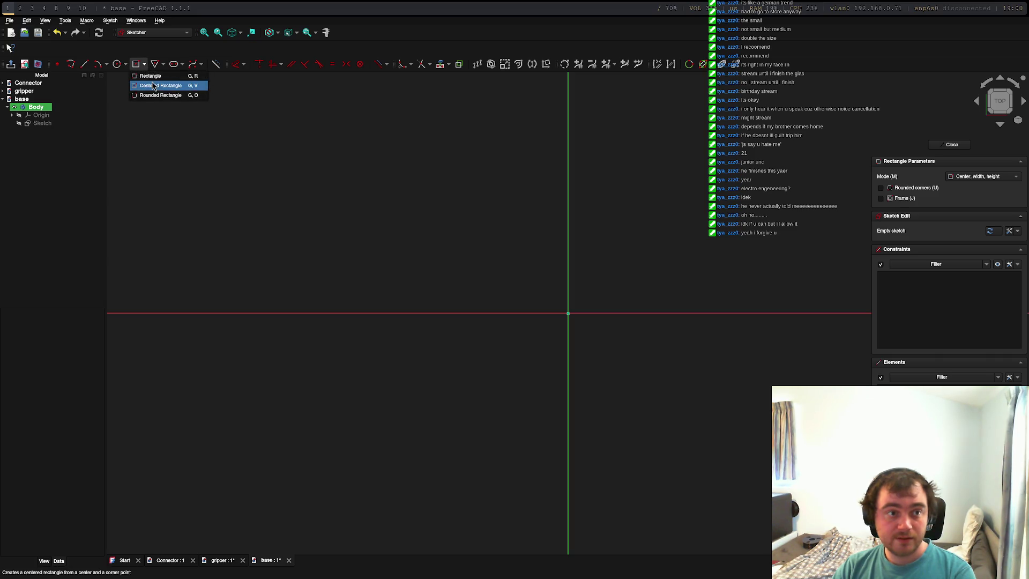
click(161, 82)
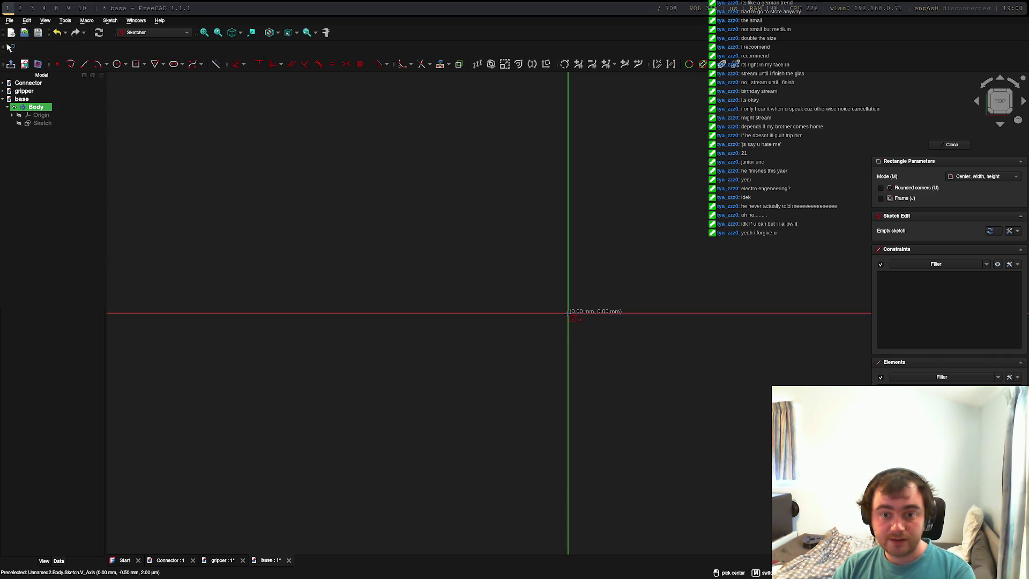
click(568, 313)
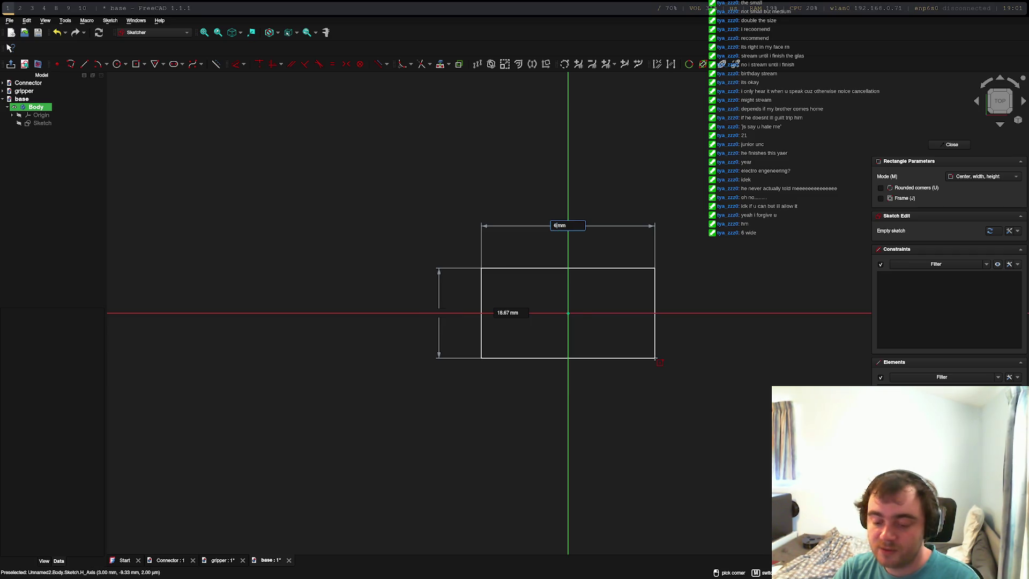
Give the centred rectangle a 70 mm width and 45 mm height, correcting the first 60 mm entry.
text(6)
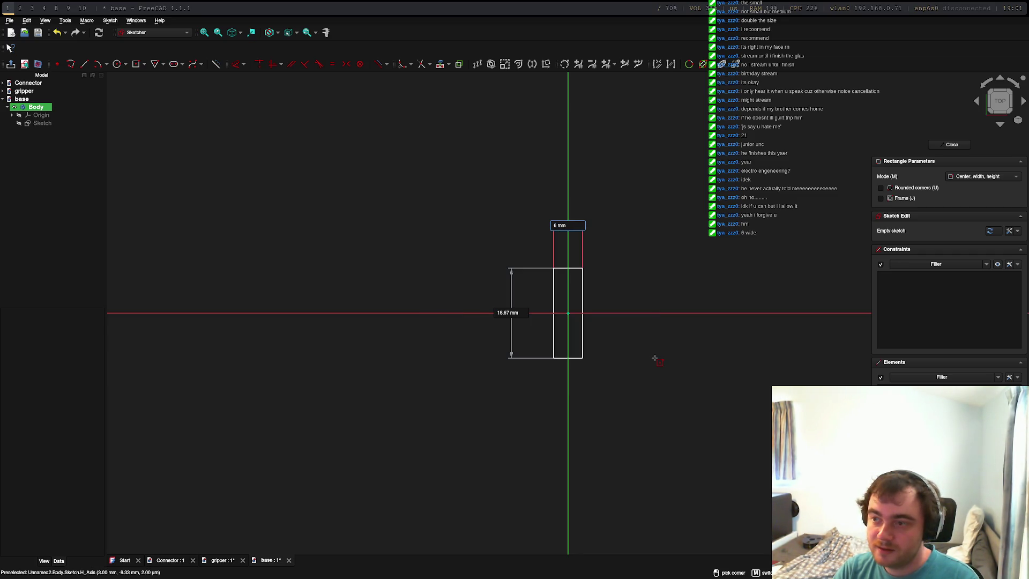
text(0)
key(Tab)
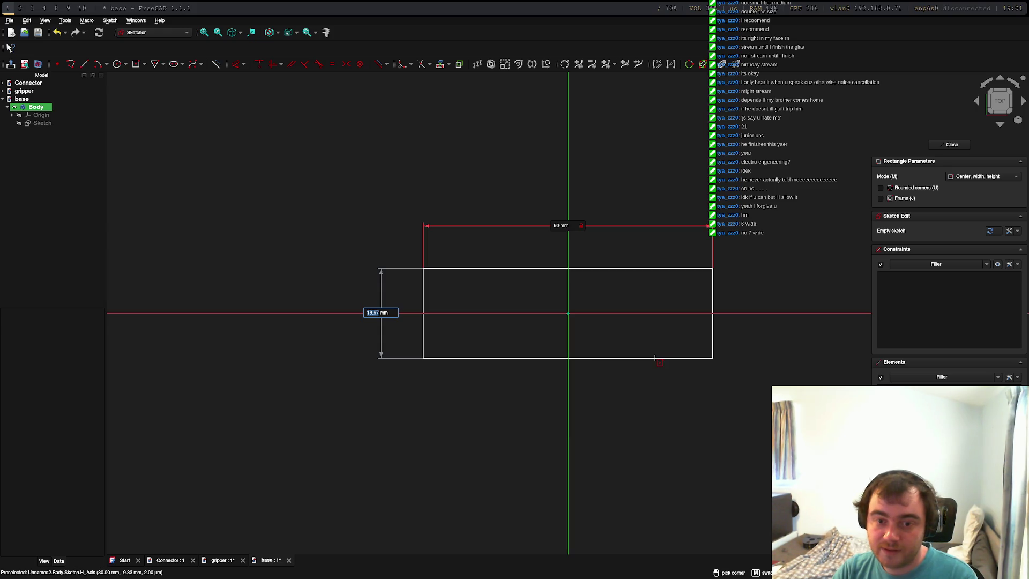
key(Tab)
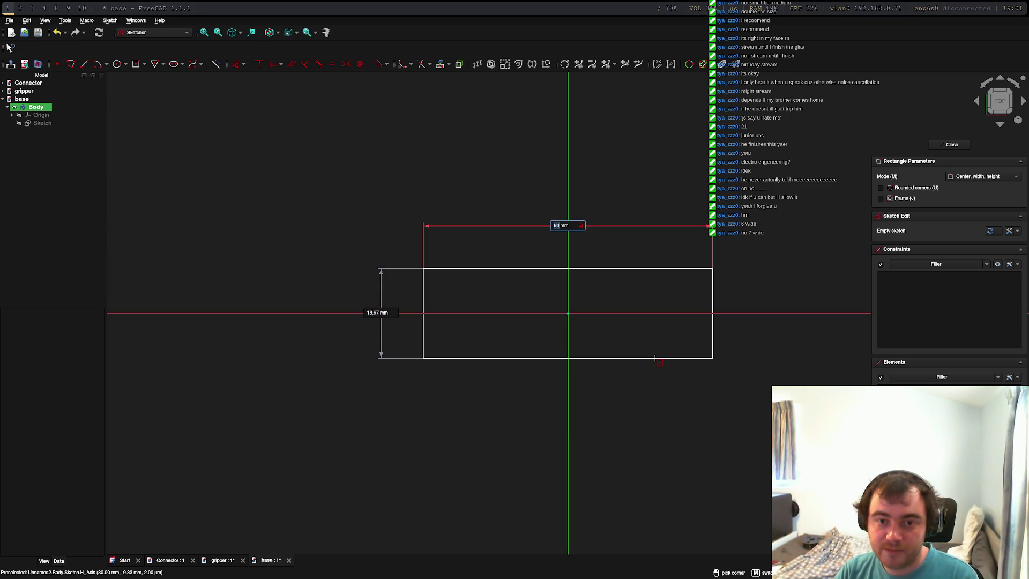
text(70)
key(Tab)
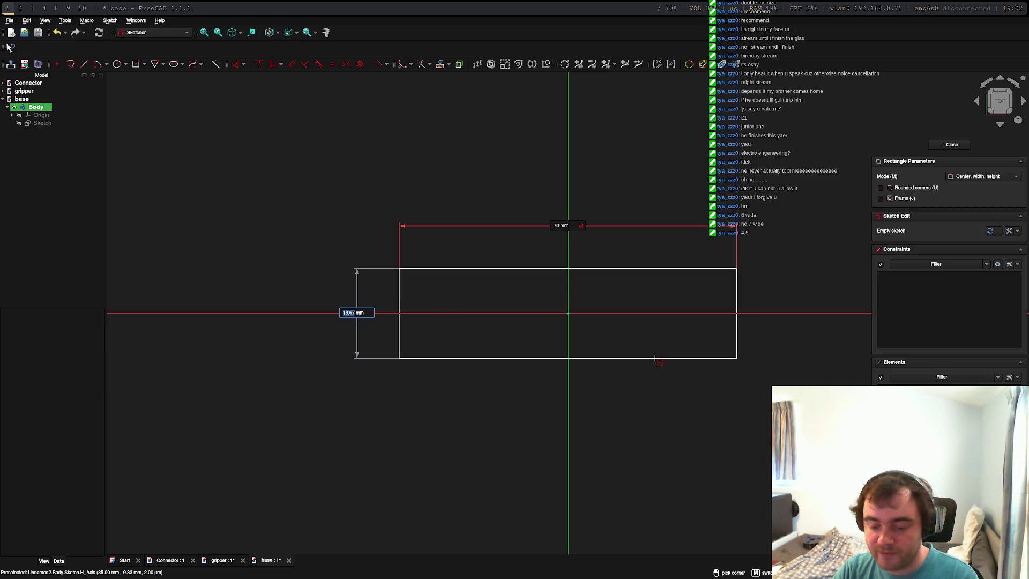
text(4.5)
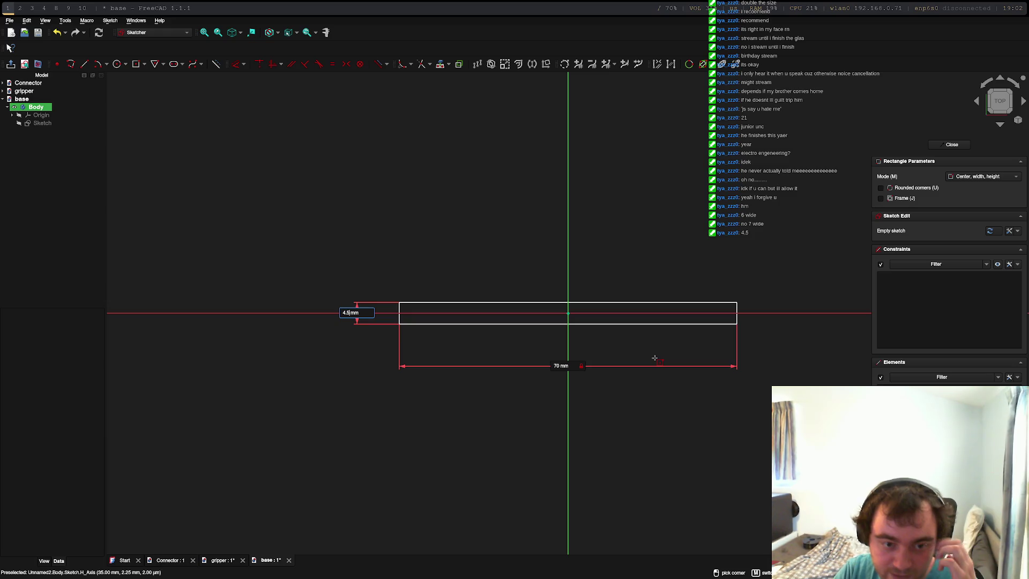
key(BackSpace)
key(BackSpace)
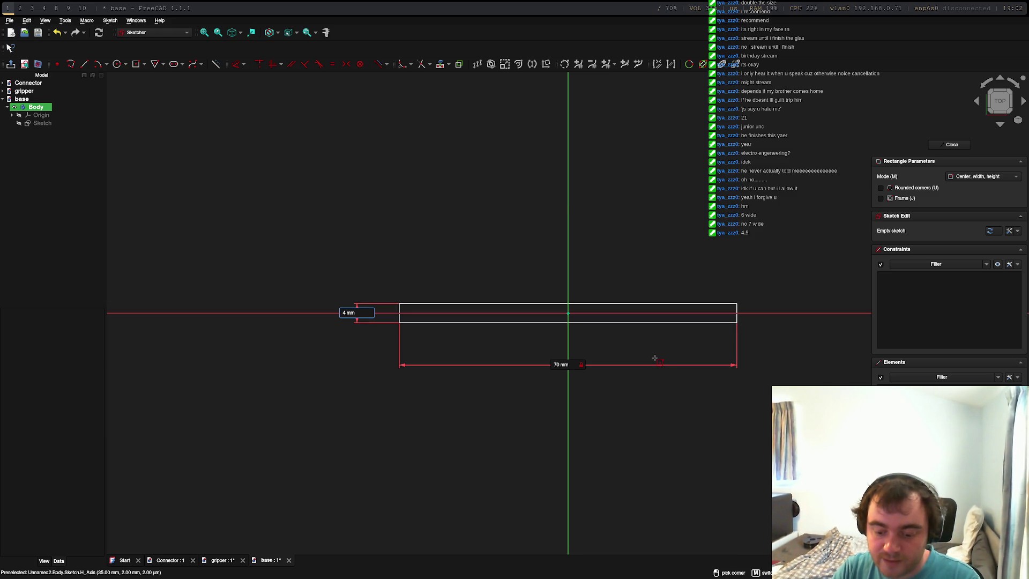
text(5)
key(Return)
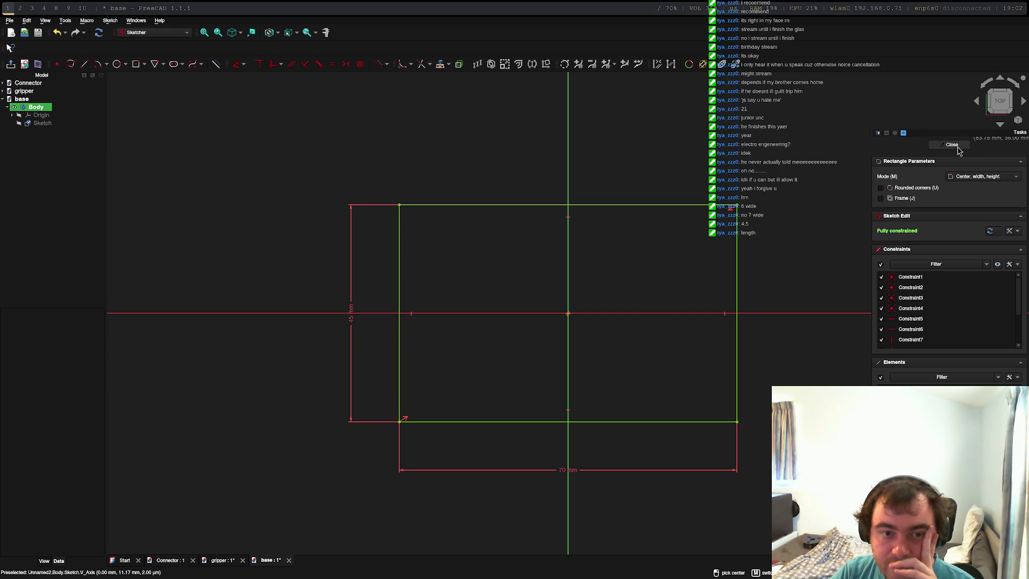
Close the sketch and select the whole 70 × 45 mm rectangle sketch in the 3D view.
click(953, 145)
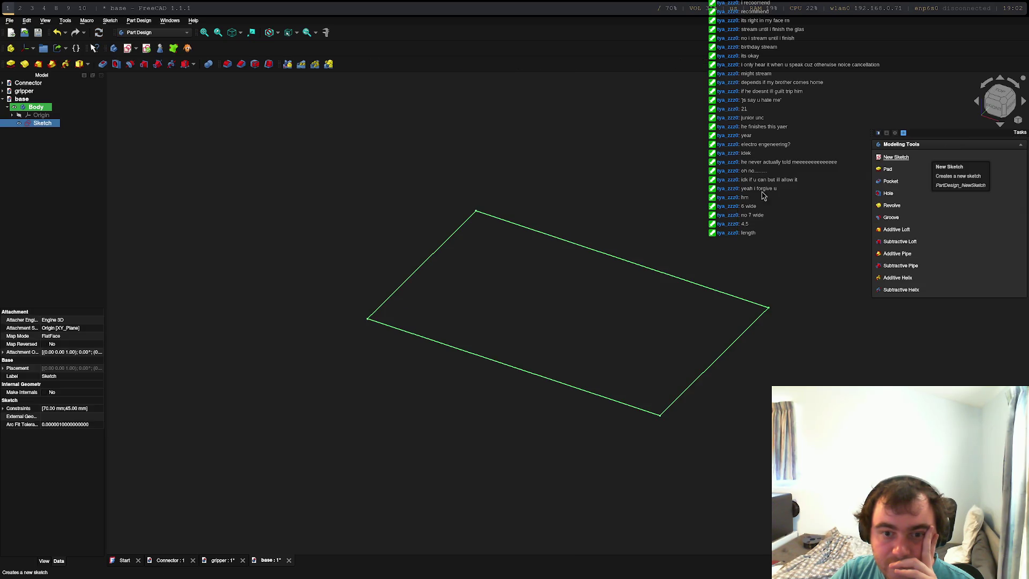
click(533, 320)
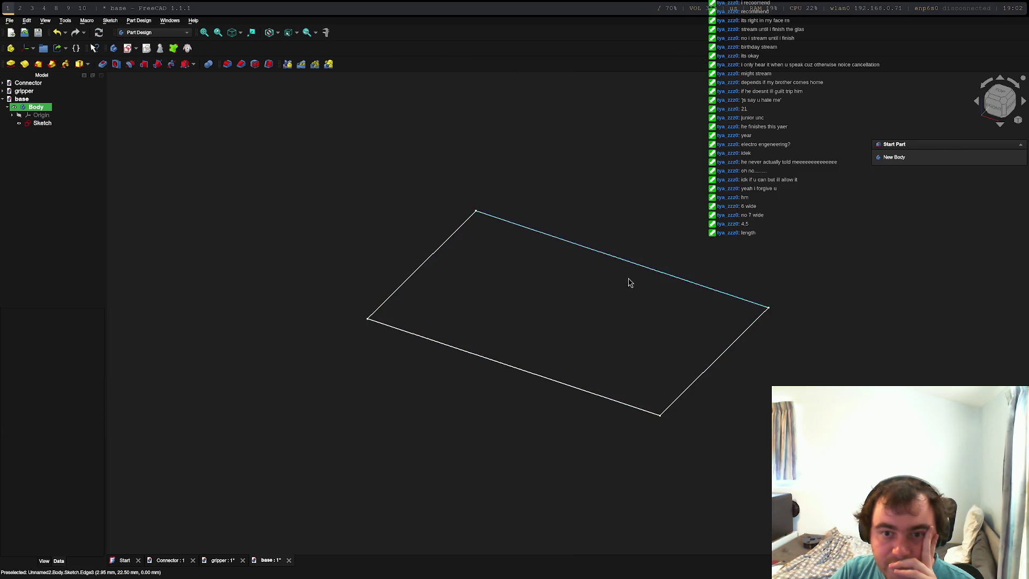
click(728, 301)
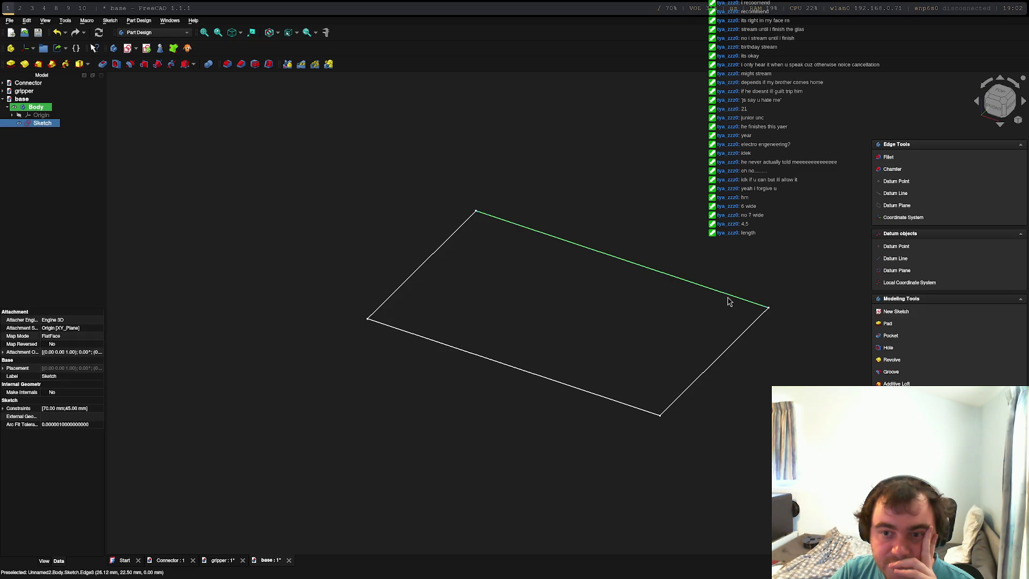
click(731, 349)
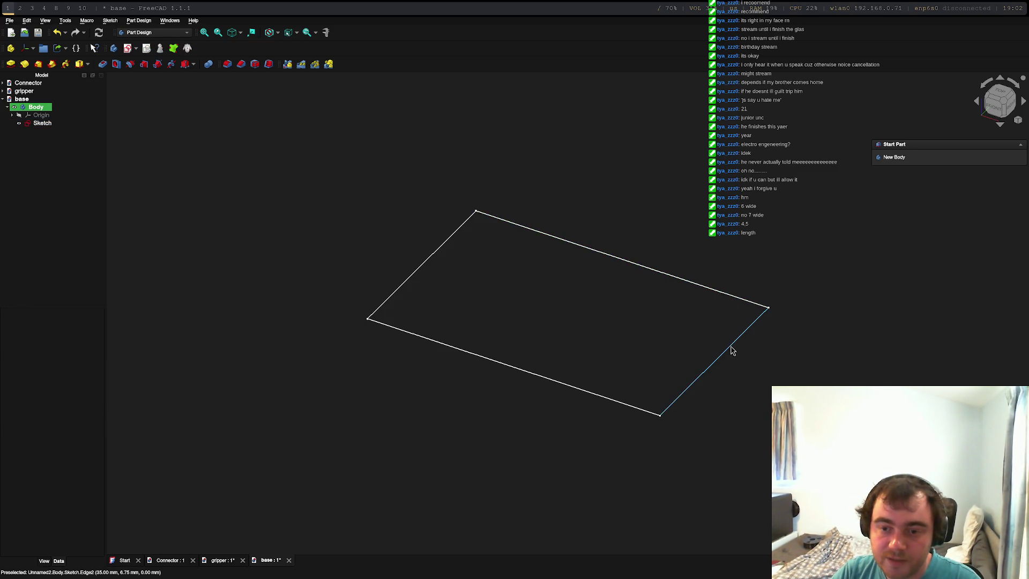
click(569, 388)
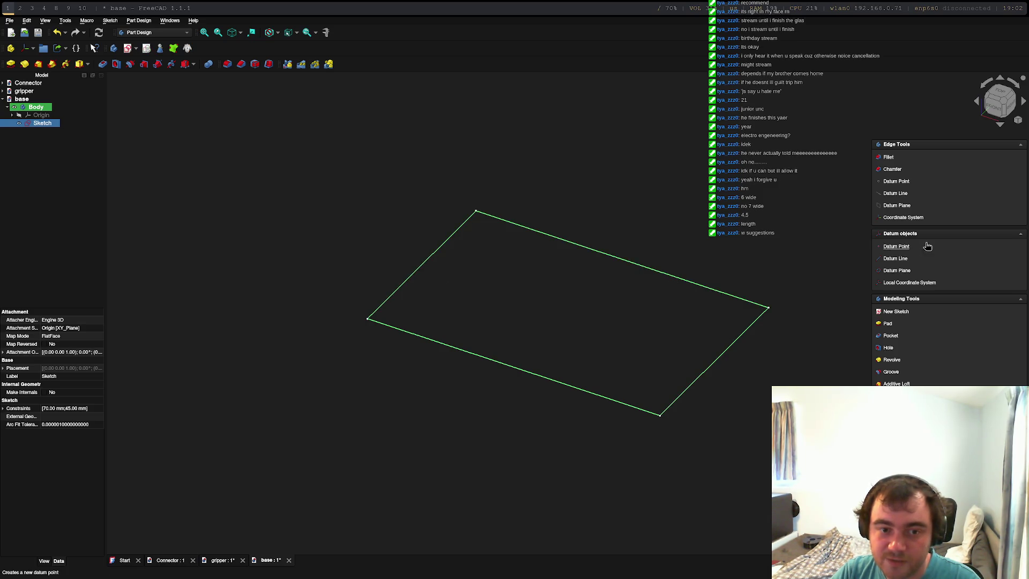
Pad the selected rectangle sketch into a solid base block.
click(888, 324)
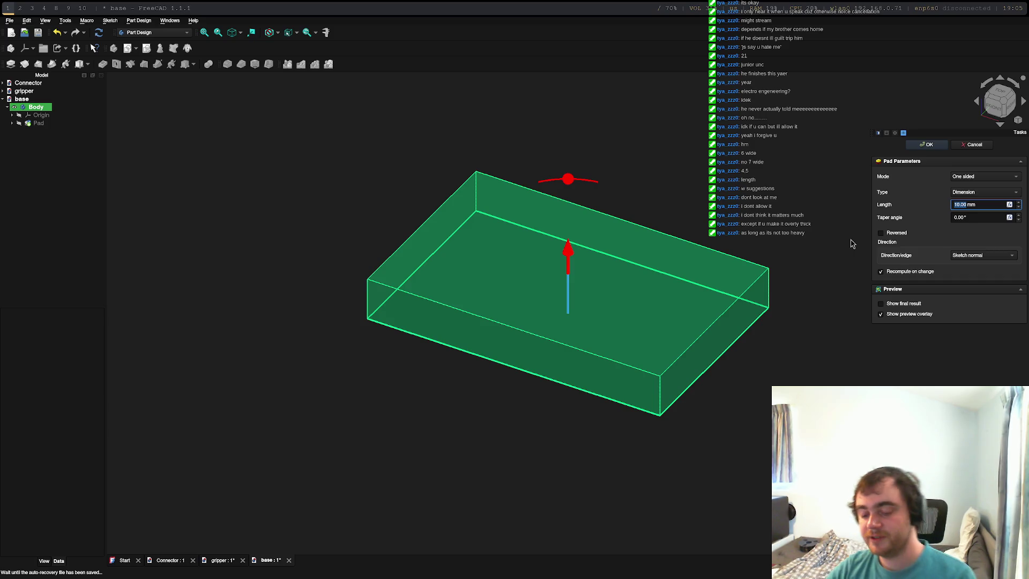
Switch to the Excalidraw servo mount drawing, deselect its rectangle, and open a new browser tab.
key(super+2)
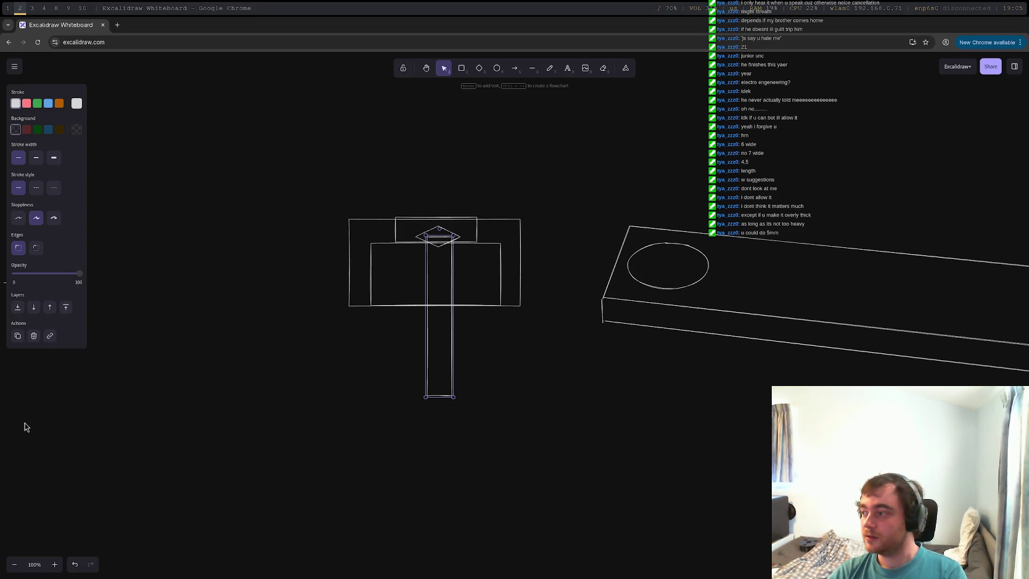
click(498, 345)
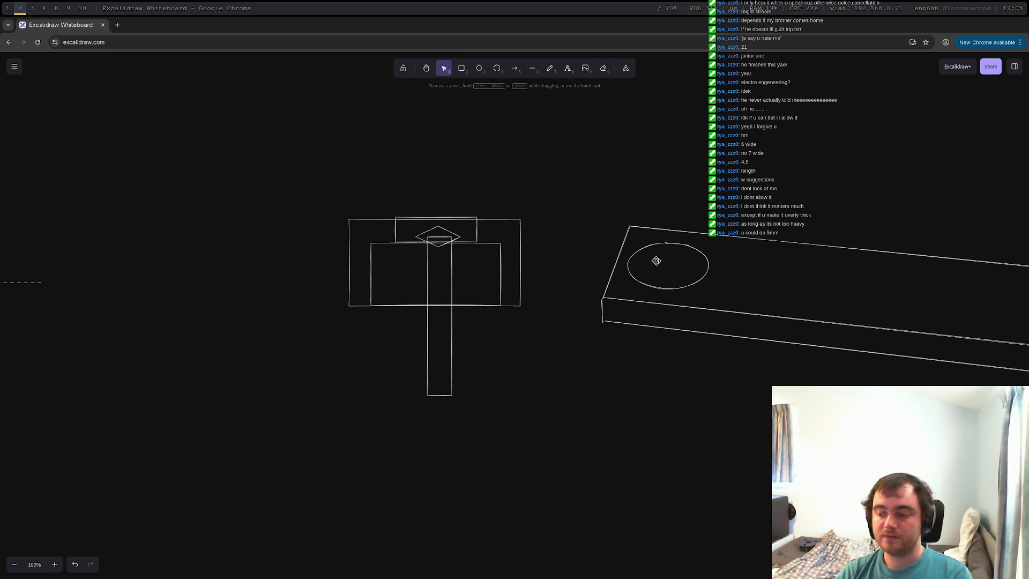
click(119, 24)
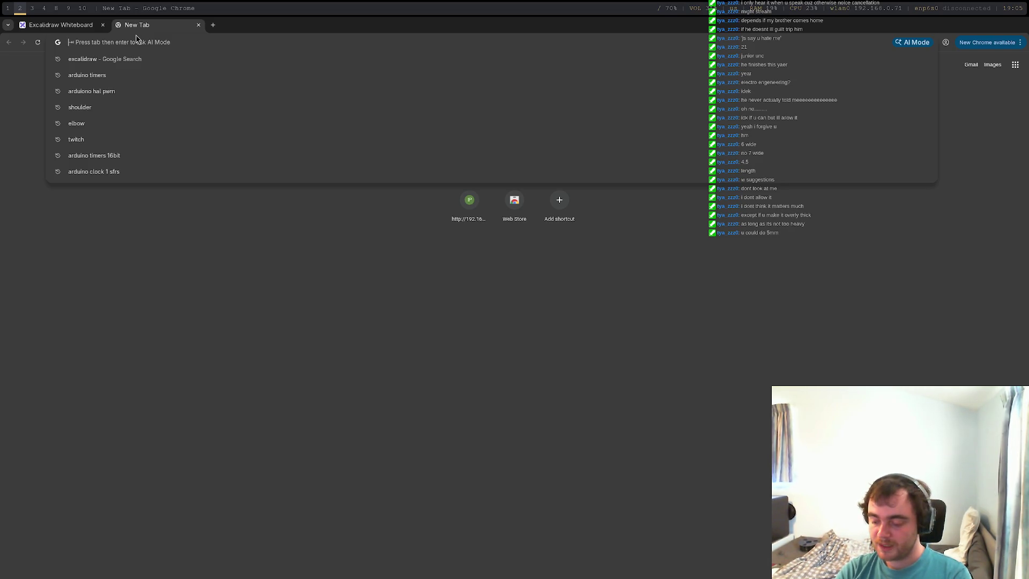
Search Google for 'sg90 dimensions' and open the PCBoard.ca drawing's source page in a new tab.
text(s)
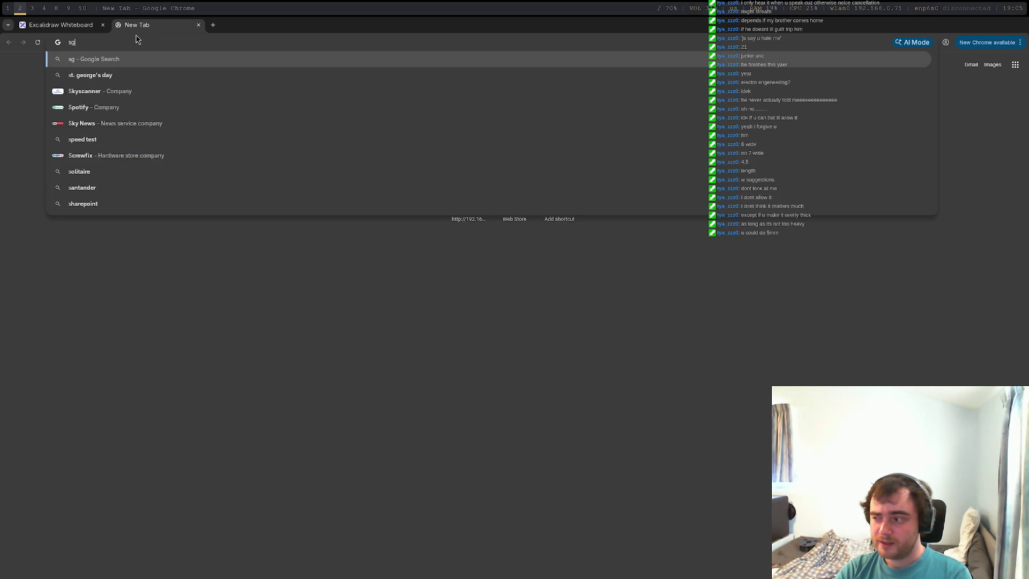
text(g9)
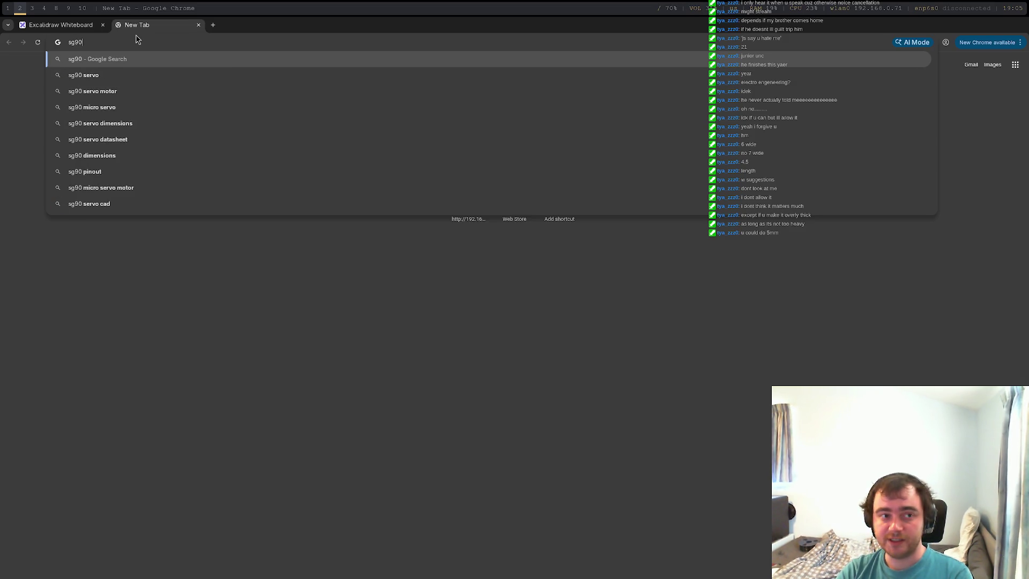
text(0)
text( dim)
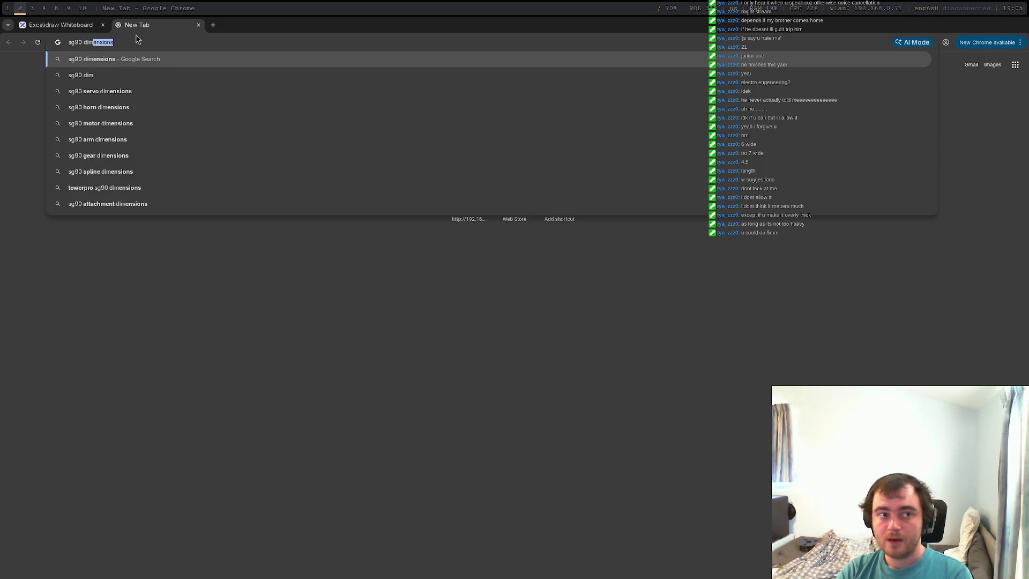
key(Return)
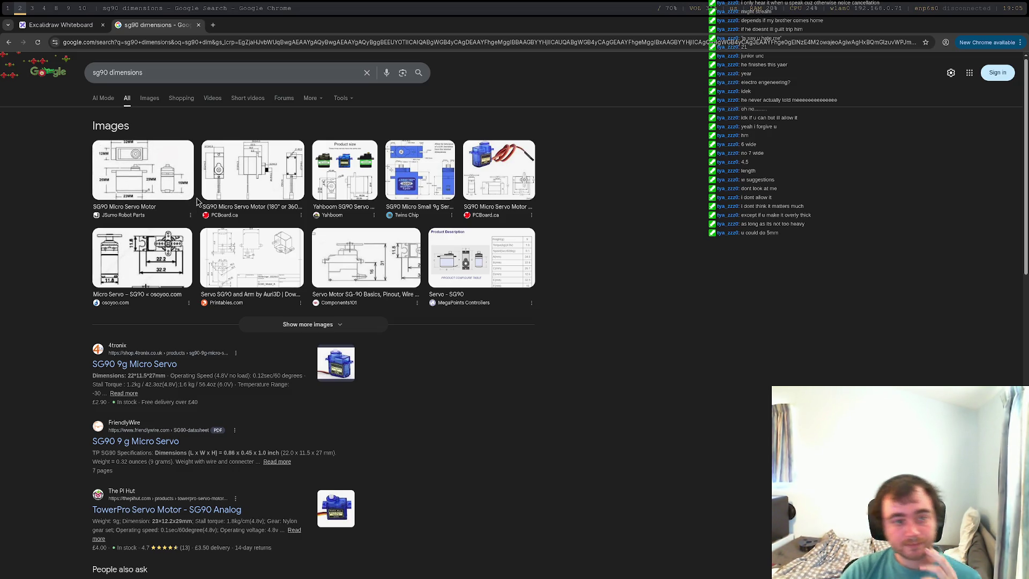
click(177, 184)
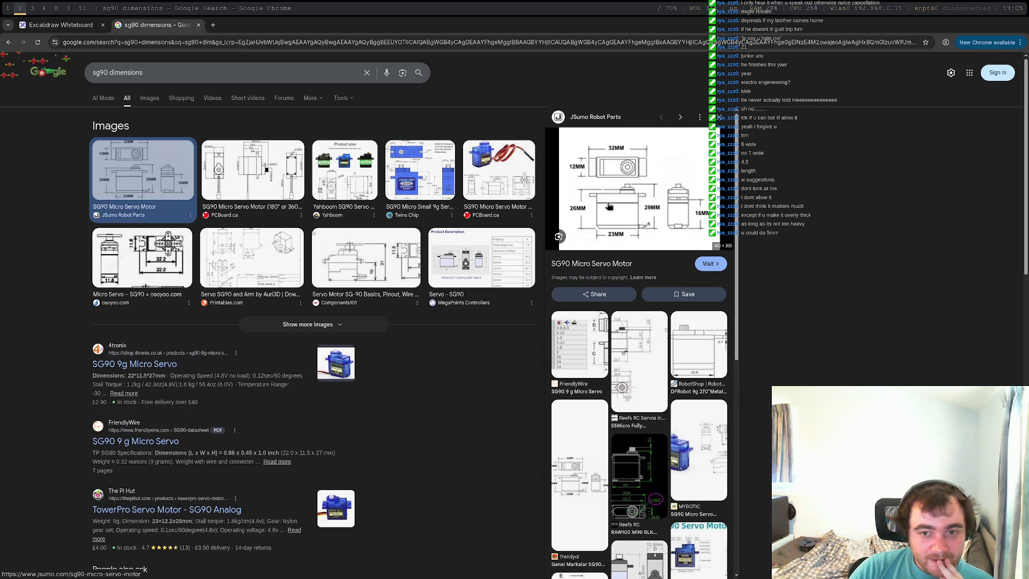
click(225, 179)
click(635, 216)
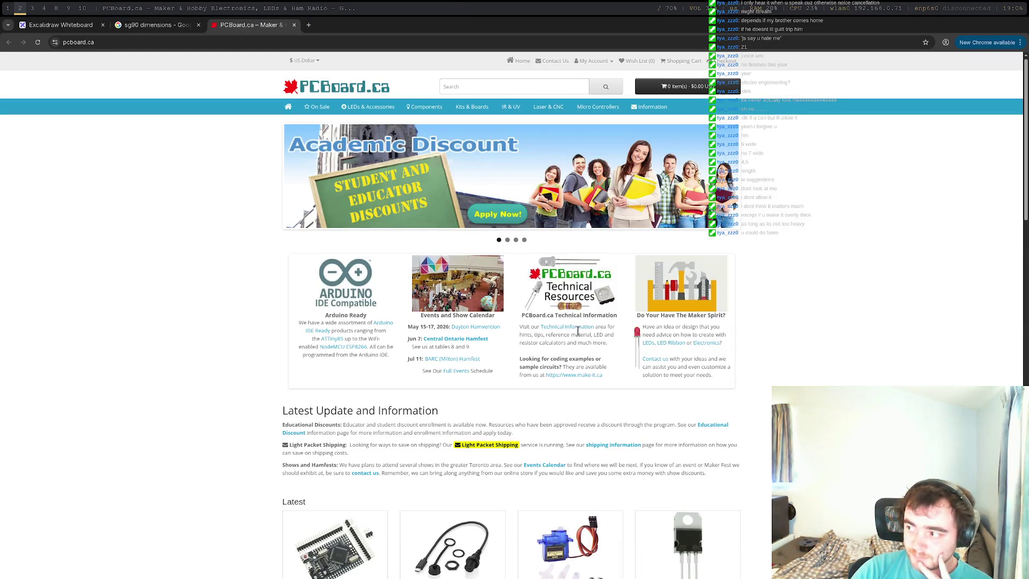
Scroll through the PCBoard.ca homepage, then return to the 'sg90 dimensions' results tab.
scroll(578, 365, down, 5)
scroll(578, 371, down, 6)
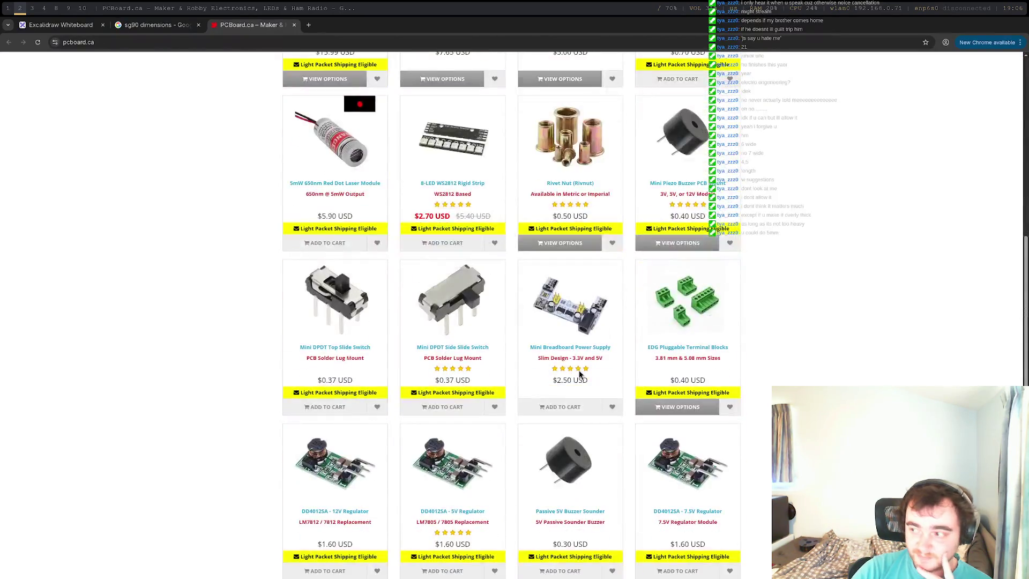
scroll(579, 375, up, 7)
scroll(582, 379, up, 5)
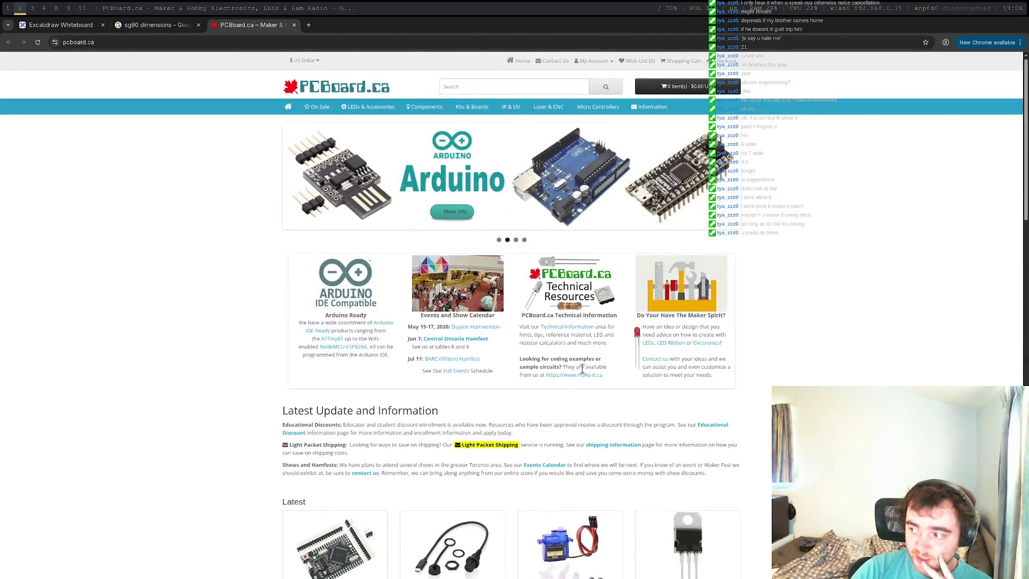
scroll(583, 369, down, 2)
scroll(582, 369, down, 12)
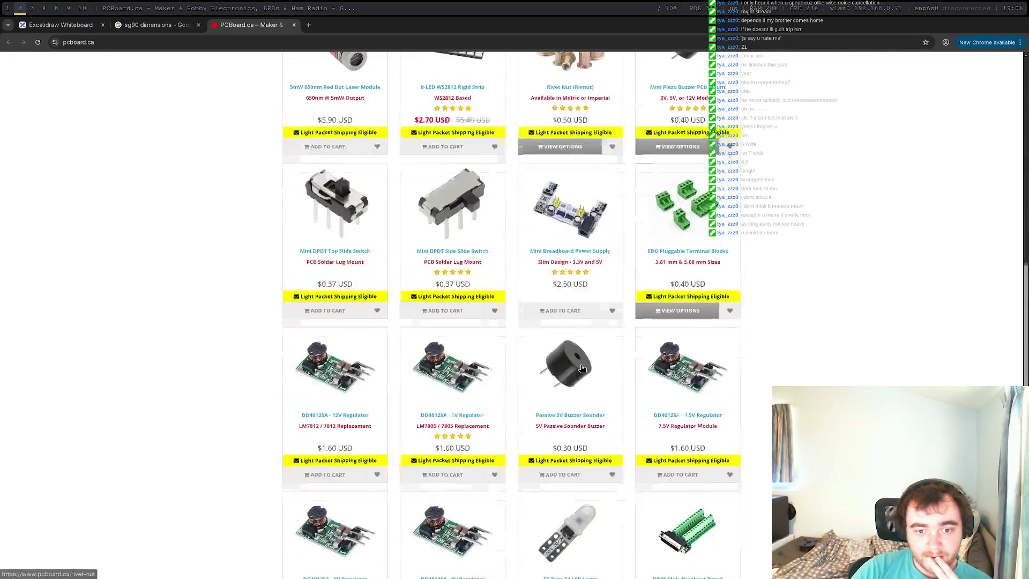
scroll(582, 369, up, 1)
scroll(584, 369, up, 7)
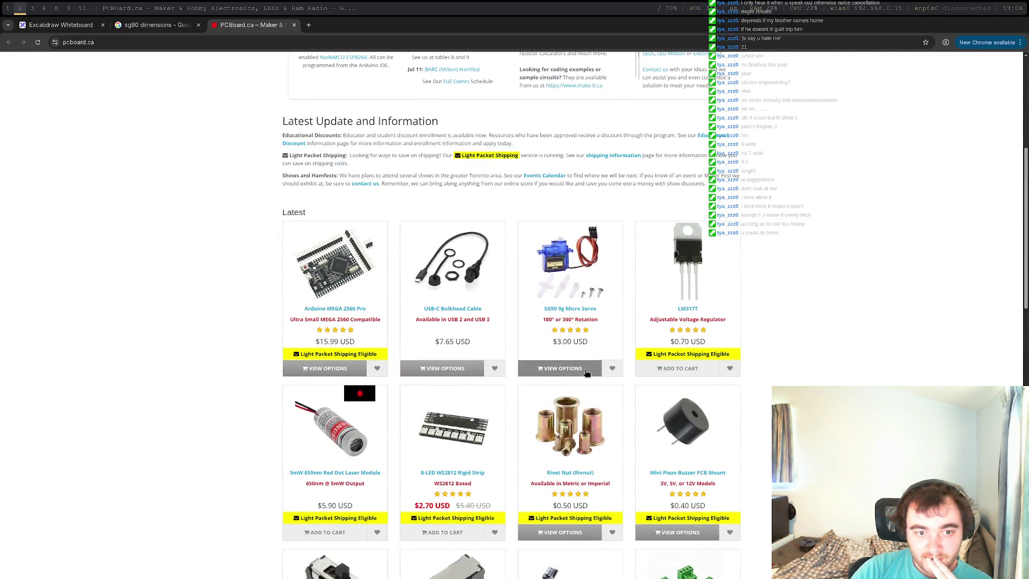
scroll(586, 372, up, 5)
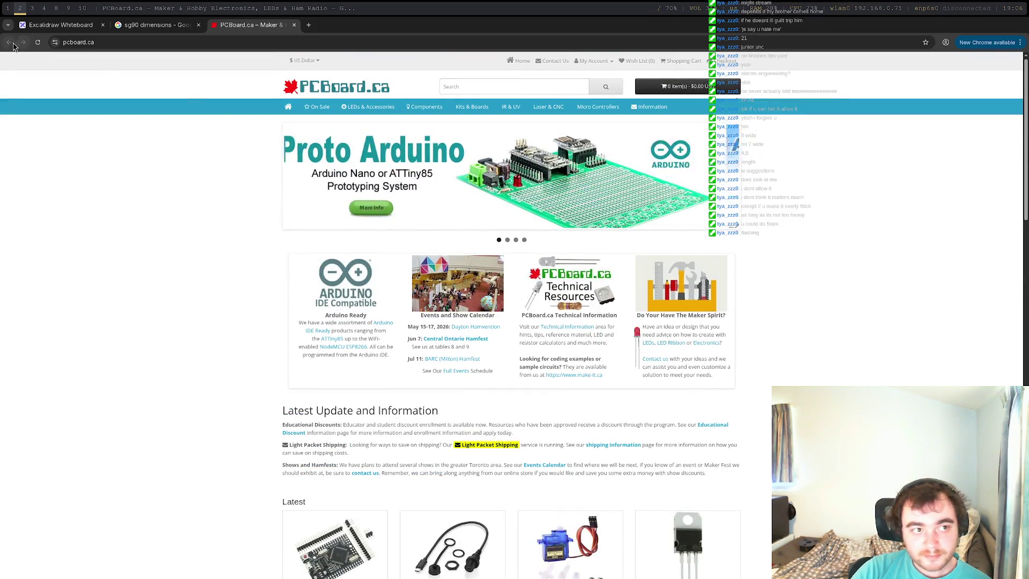
click(161, 25)
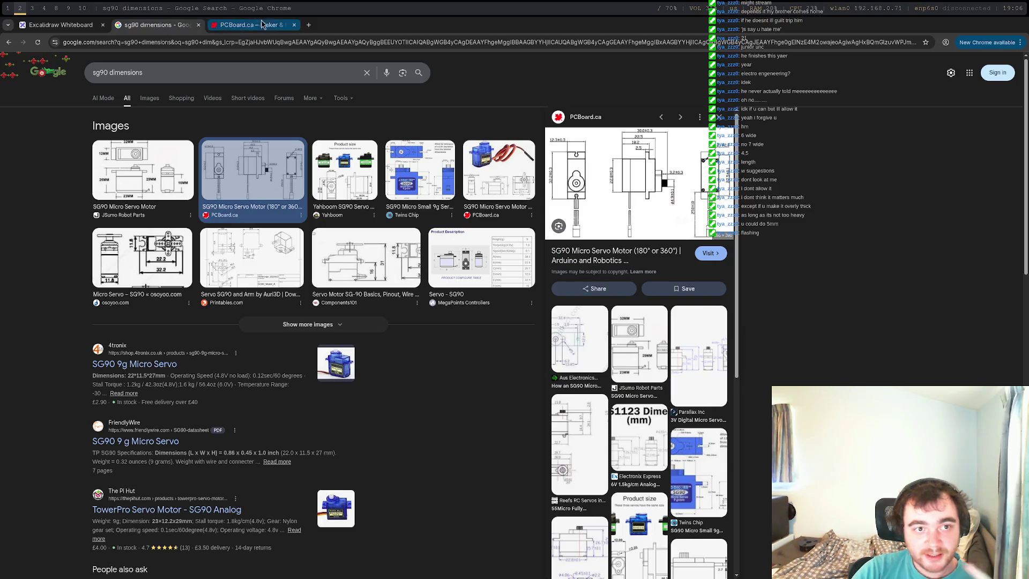
Close the PCBoard.ca tab and switch the Google results to the Images grid.
click(294, 25)
click(252, 166)
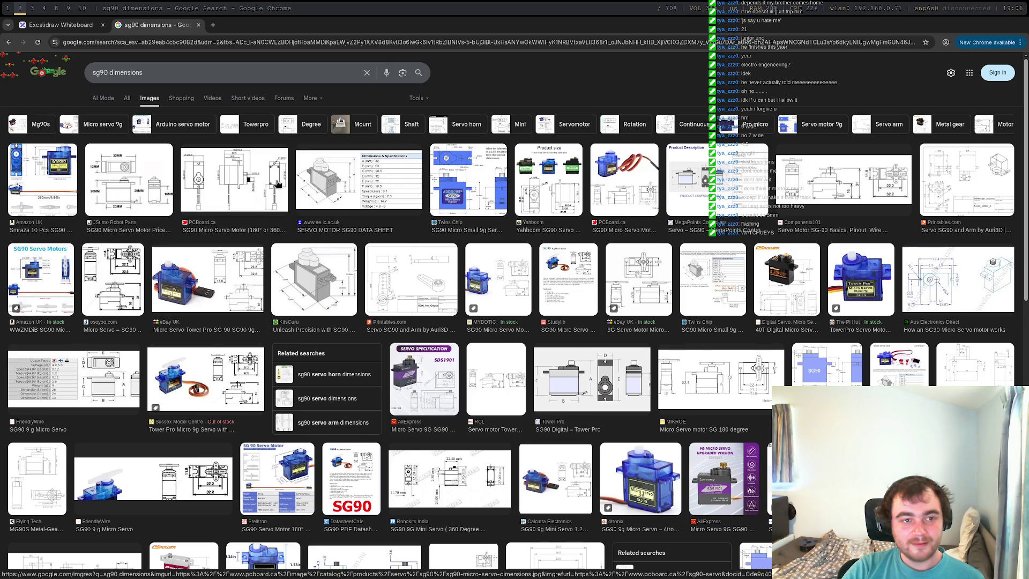
Open PCBoard.ca's 'SG90 Micro Servo Motor' dimension drawing in the larger side preview.
click(278, 184)
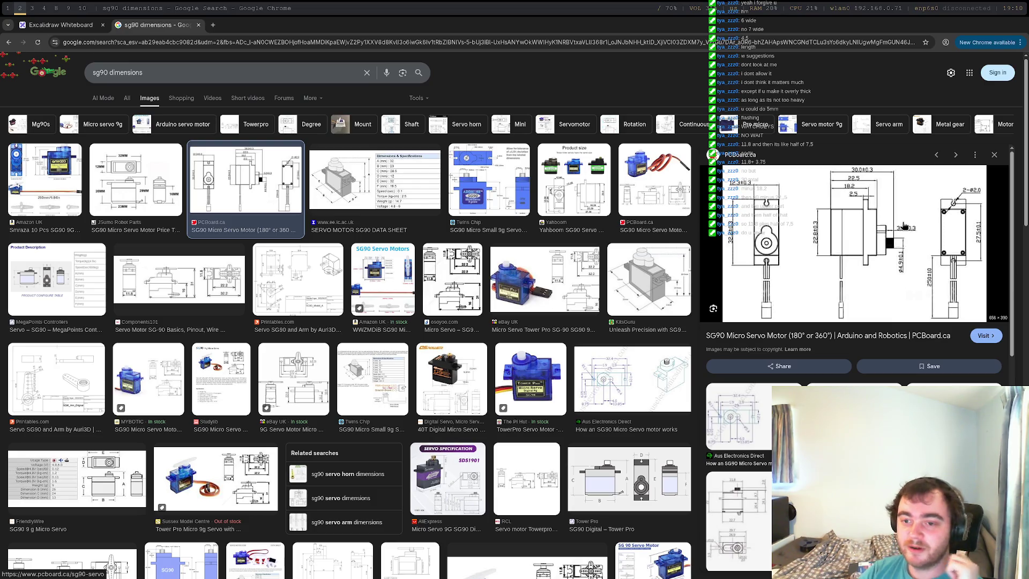
Open sg90-micro-servo-dimensions.jpg from the Google Images preview by itself in a new tab.
right_click(900, 224)
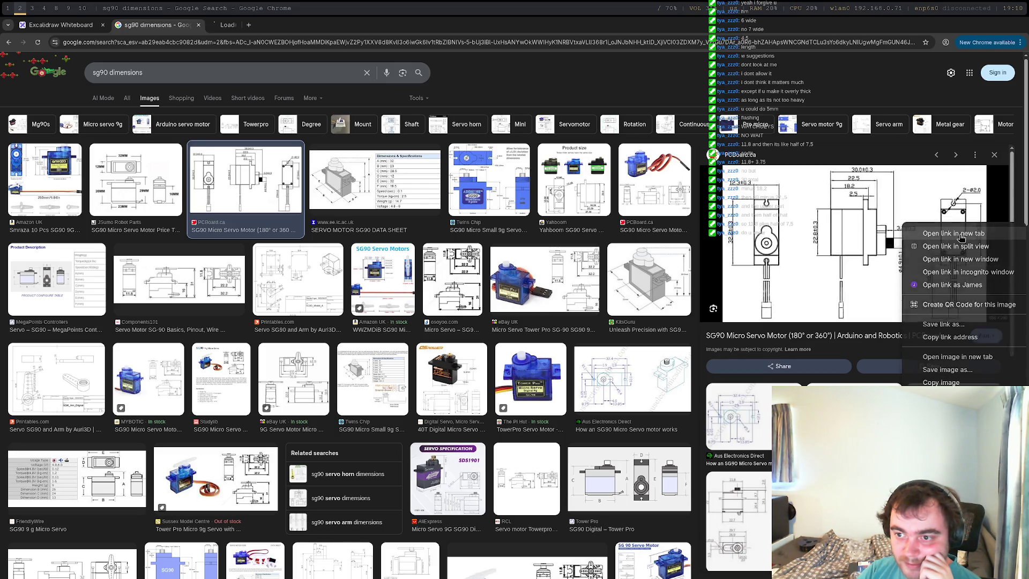
click(953, 245)
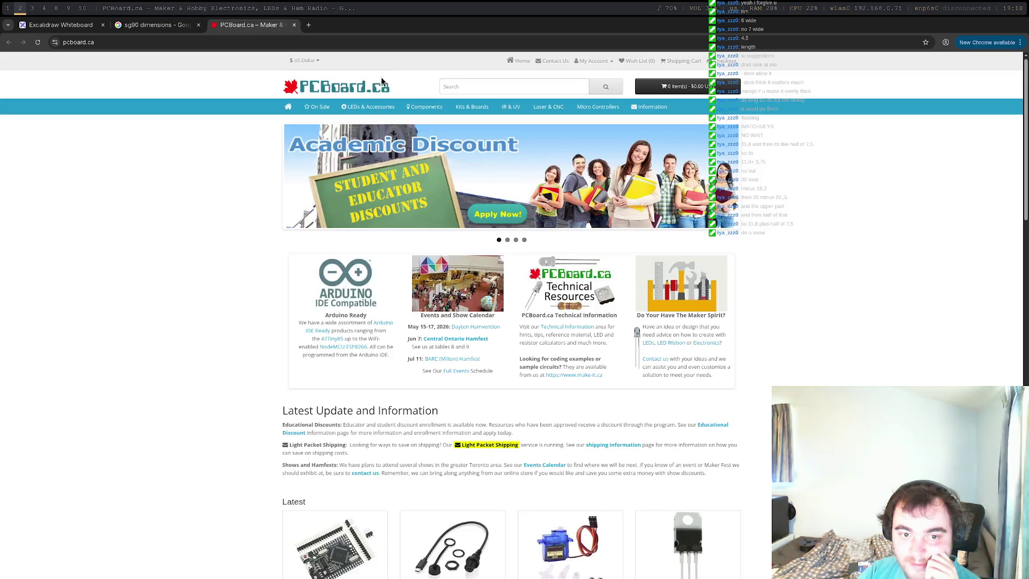
click(294, 25)
right_click(972, 303)
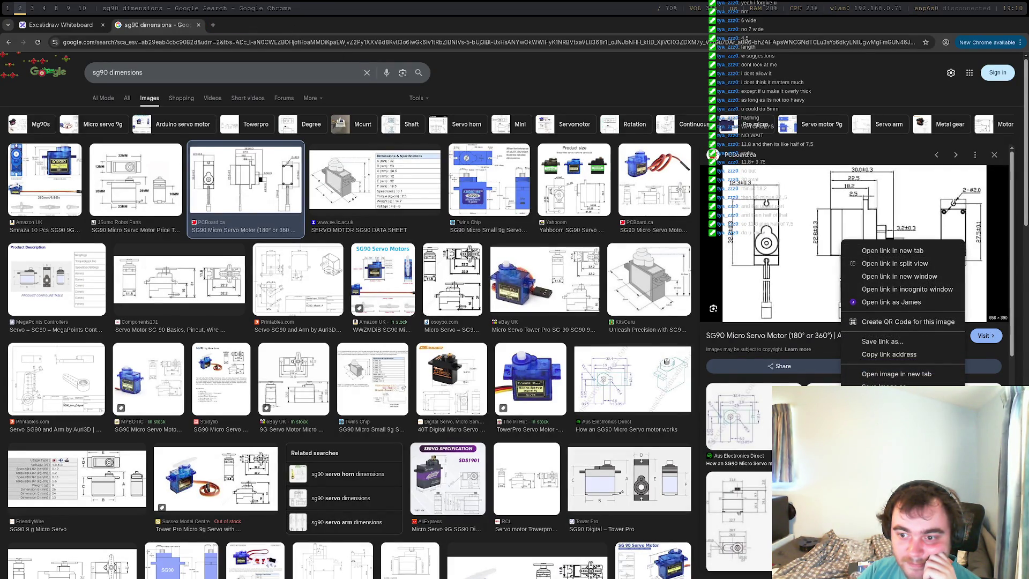
click(896, 374)
Bring up the SG90 drawing tab to read the 22.8 × 12.3 mm body and 32.2 mm span.
click(254, 27)
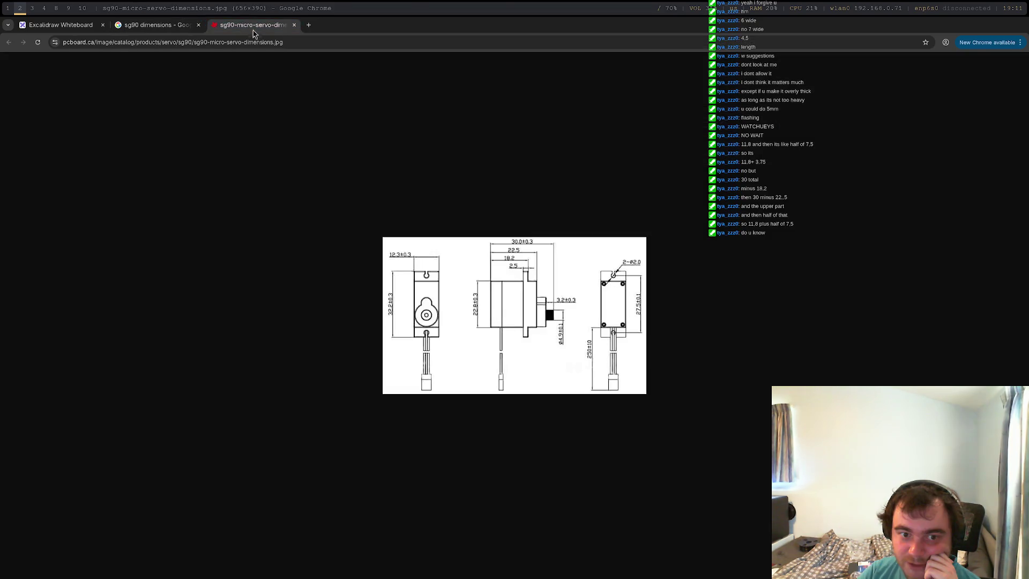
right_click(545, 297)
click(585, 278)
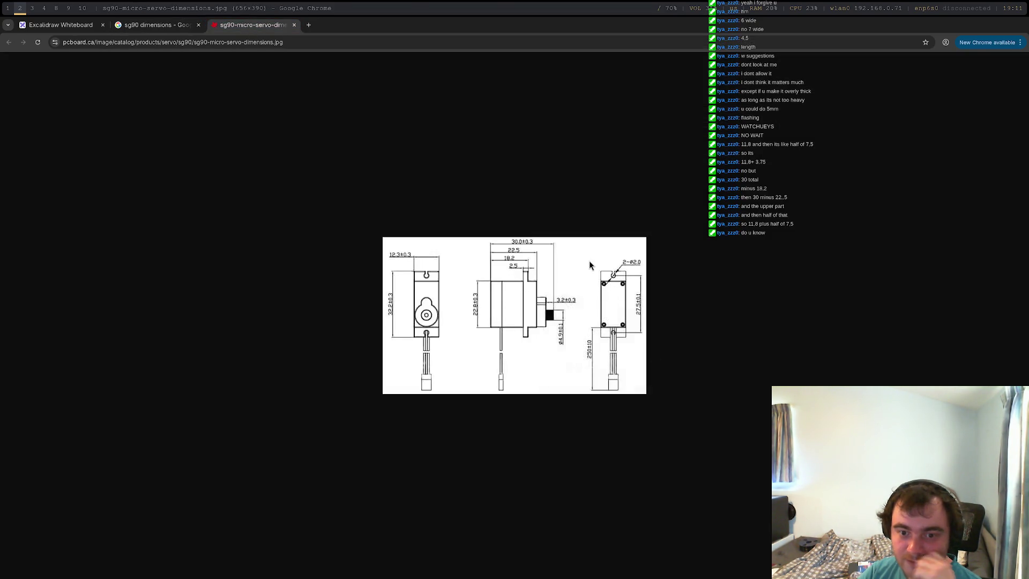
ctrl+scroll(590, 260, up, 6)
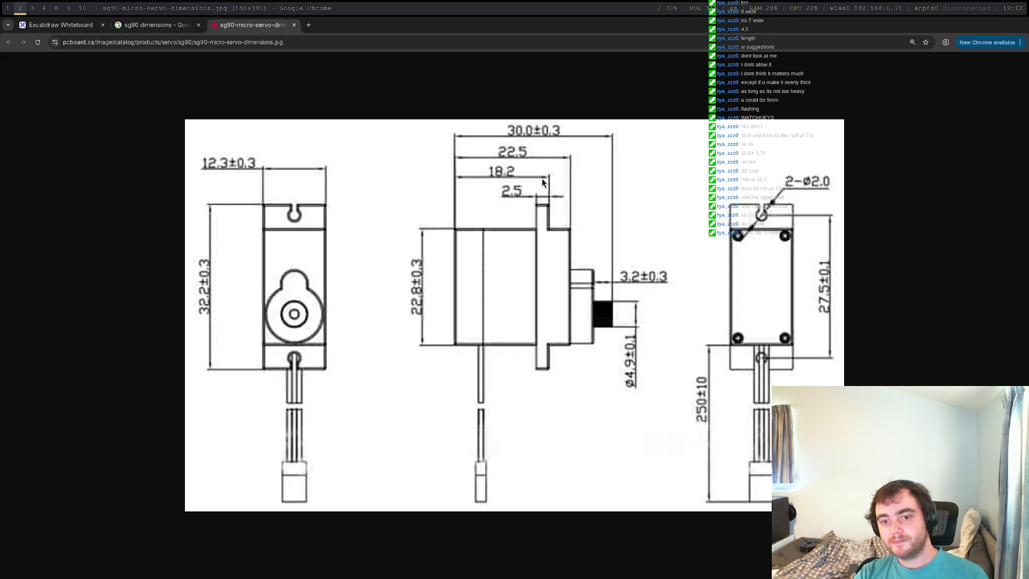
Back in FreeCAD, change the pad length from 10 mm to 8.6 mm and confirm the pad.
key(super+1)
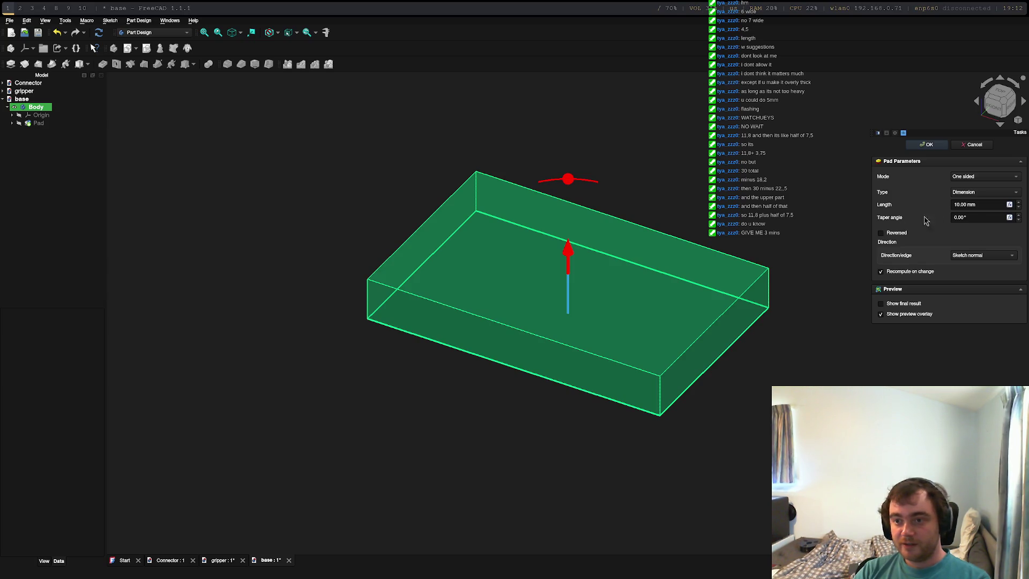
click(959, 205)
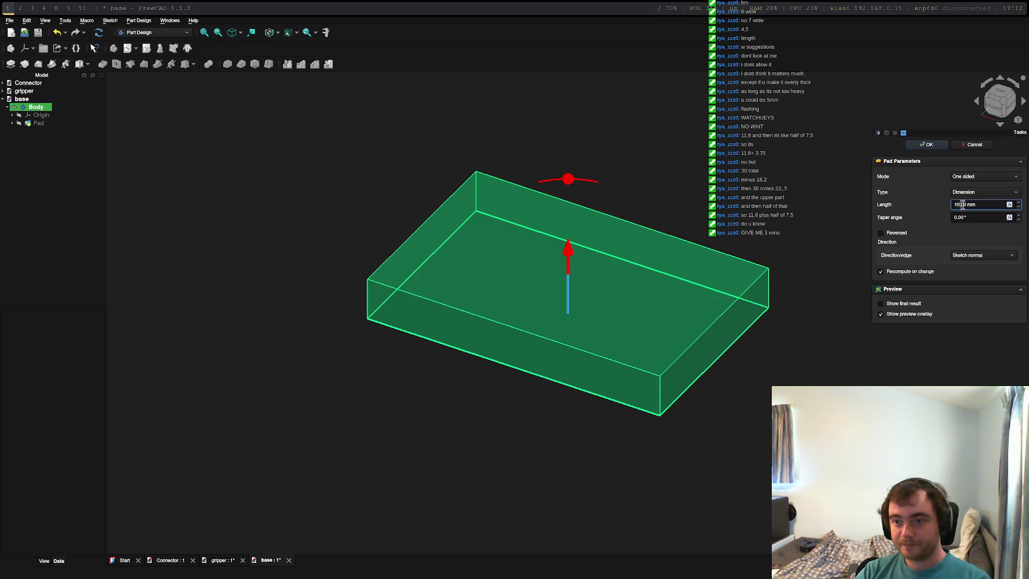
key(BackSpace)
key(BackSpace)
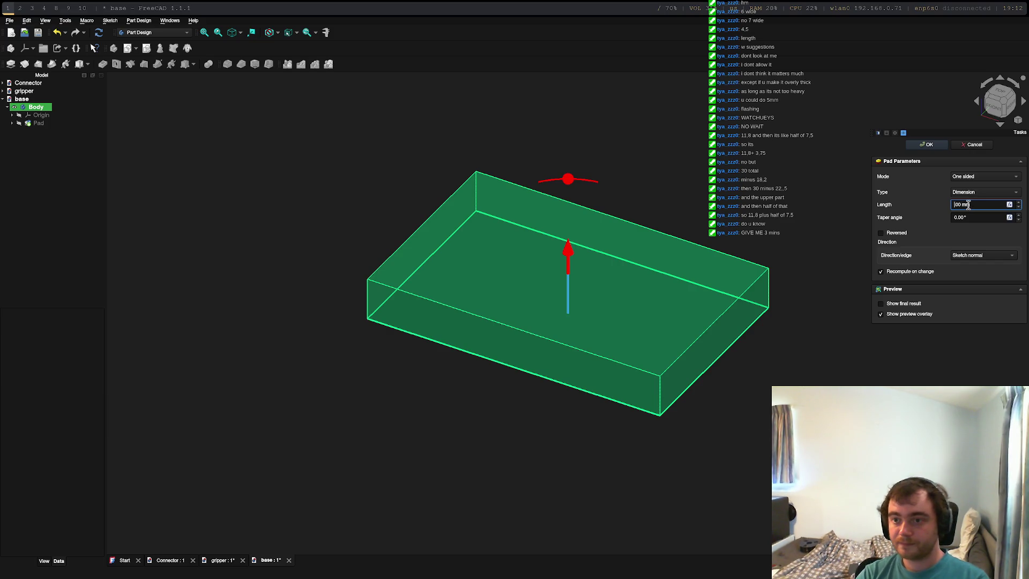
text(8)
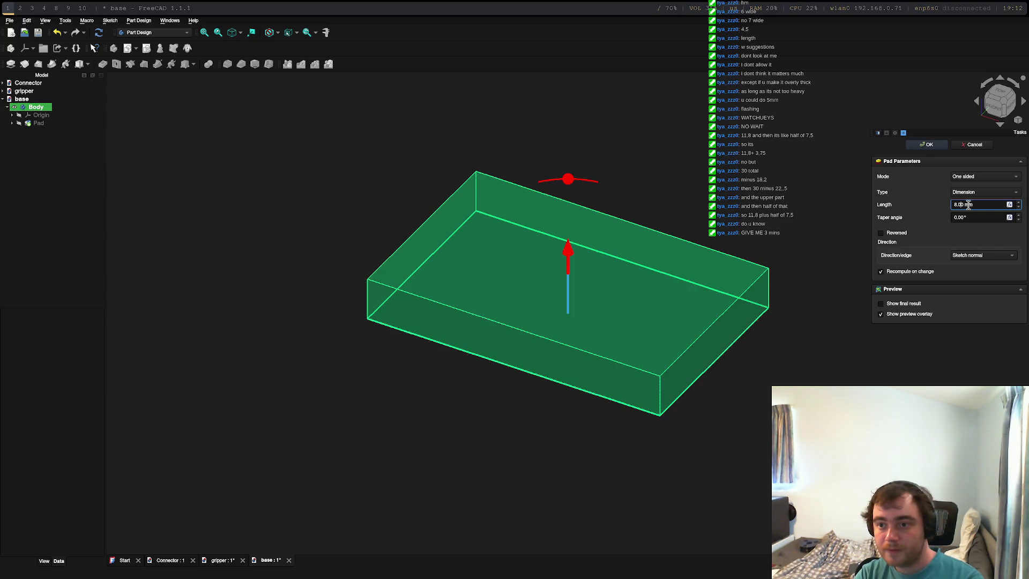
key(BackSpace)
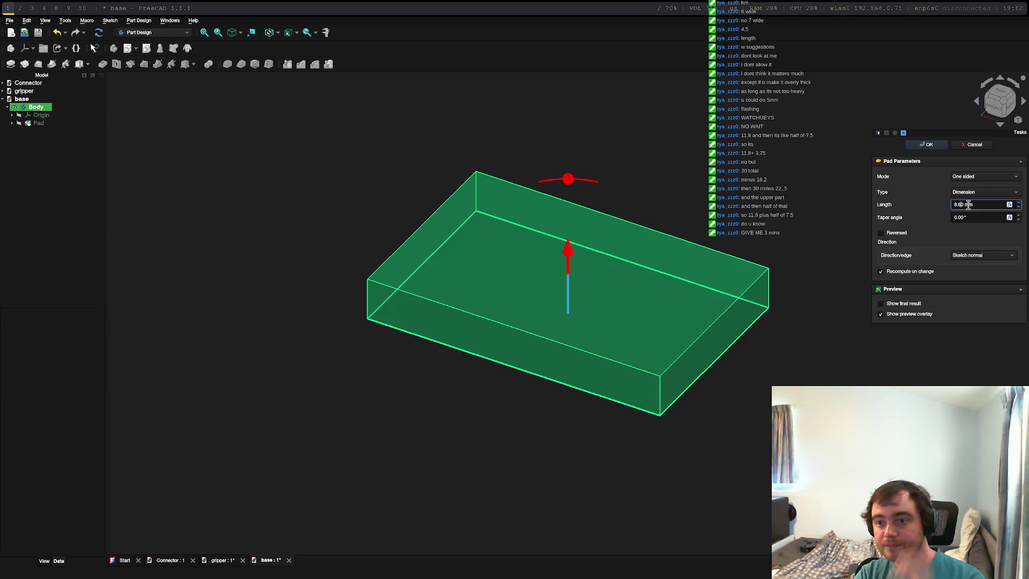
key(Return)
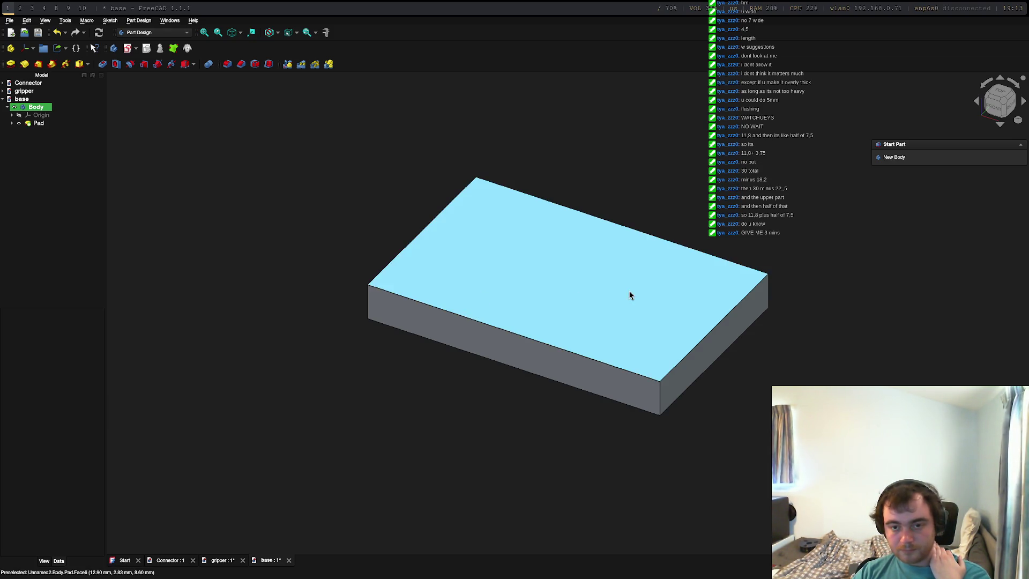
From Top view, create Sketch001 on the pad's top face.
click(1000, 96)
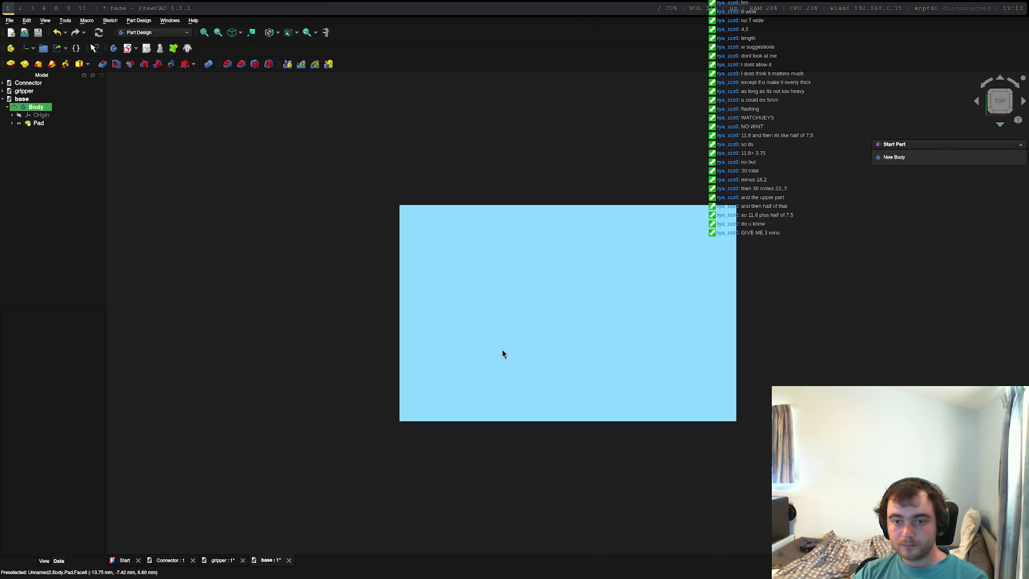
click(677, 370)
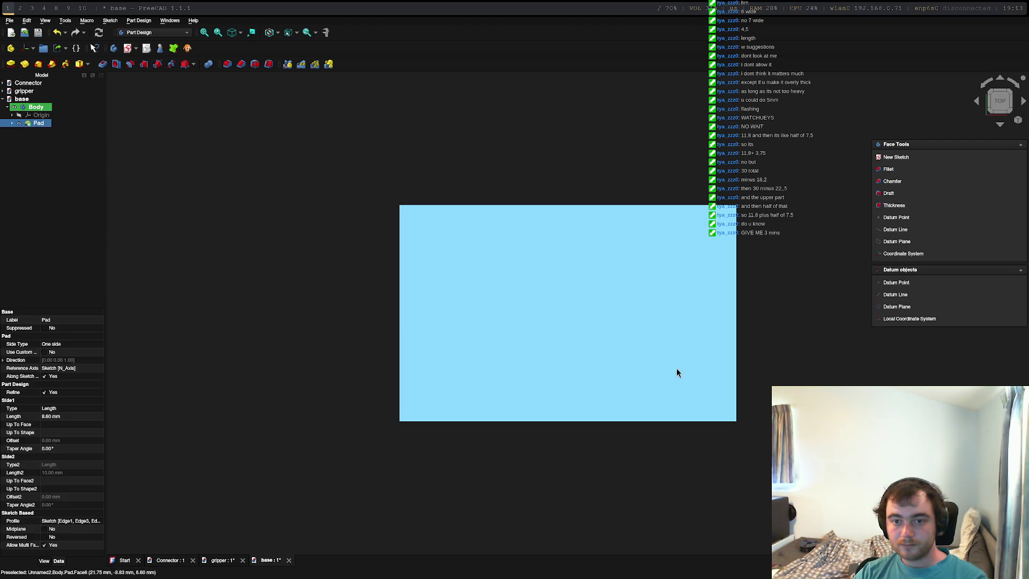
click(894, 158)
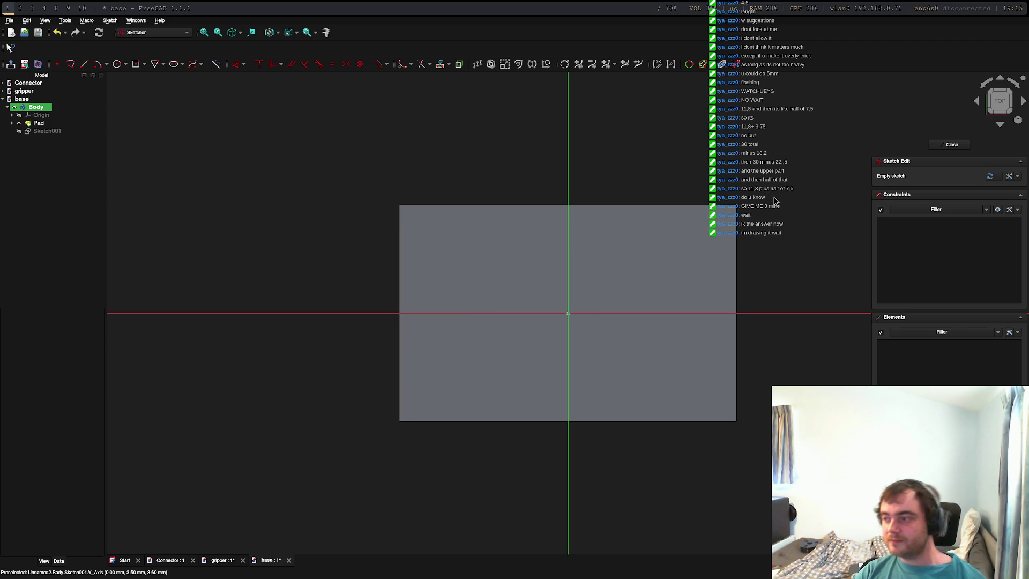
Activate the Line tool with the G, L shortcut in the empty Sketch001, after briefly picking Circle.
key(super+0)
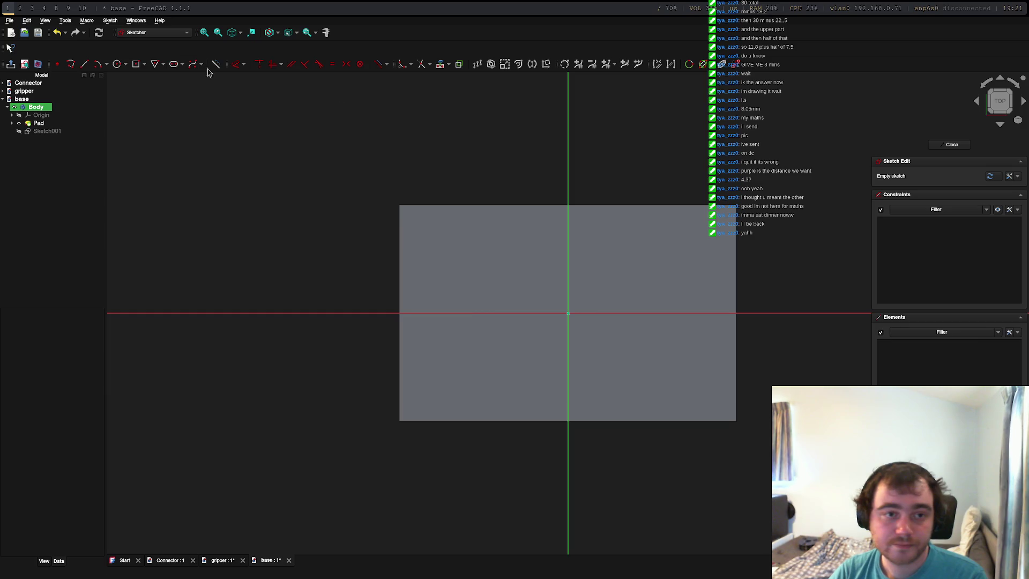
click(115, 66)
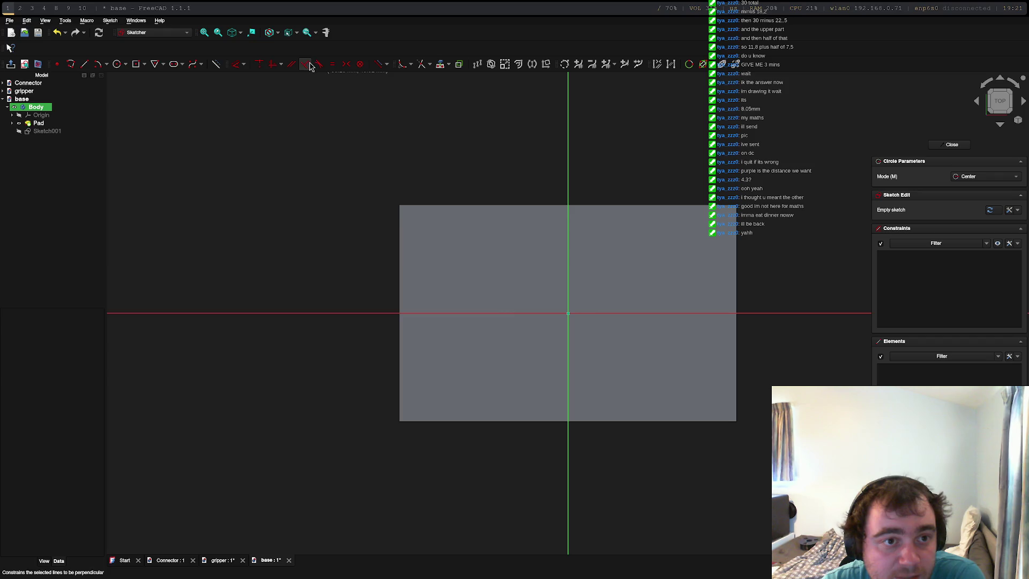
key(g)
key(l)
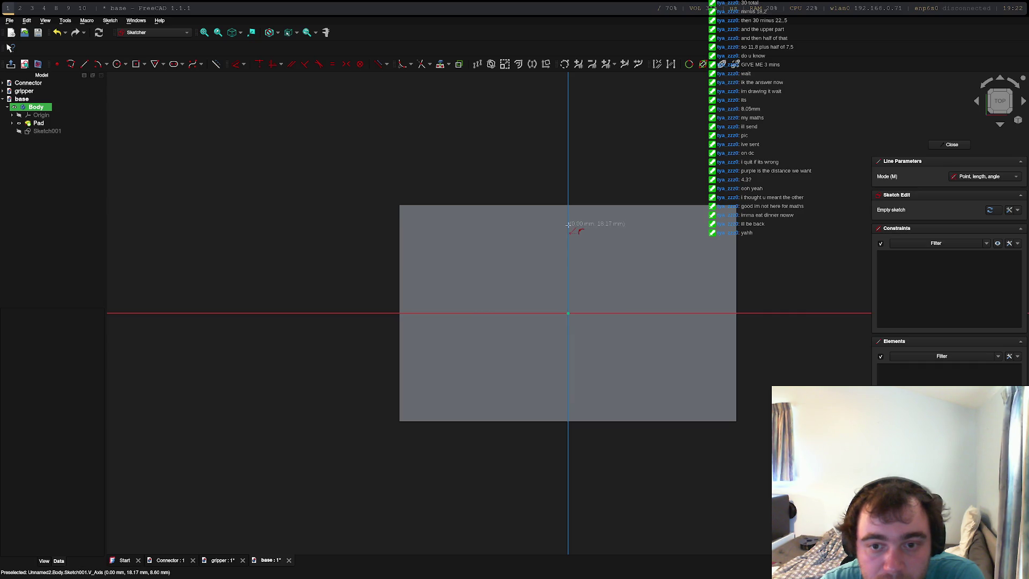
Draw a 9 mm horizontal line from the vertical axis, then exit the tool and reselect it.
click(568, 225)
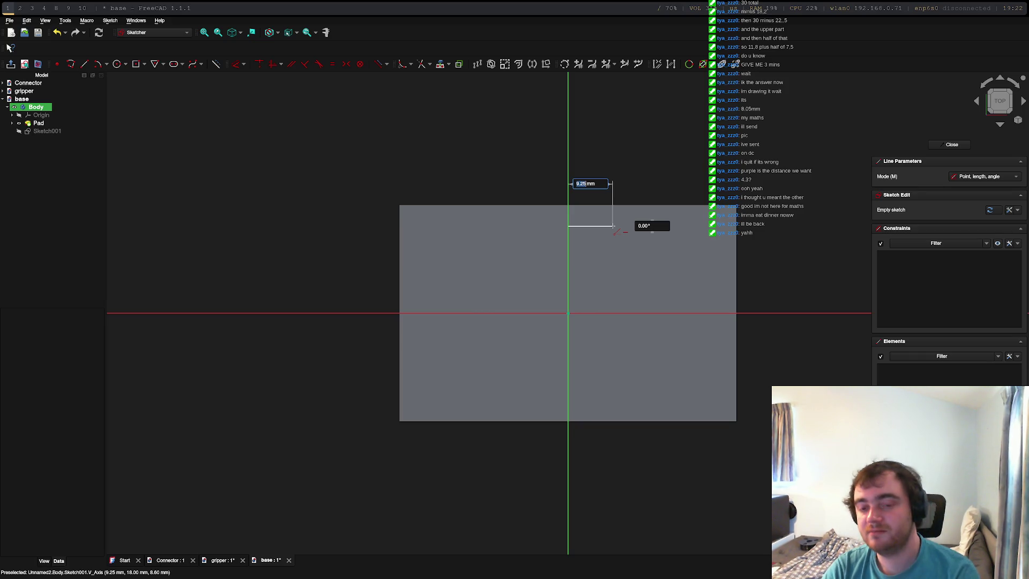
text(9)
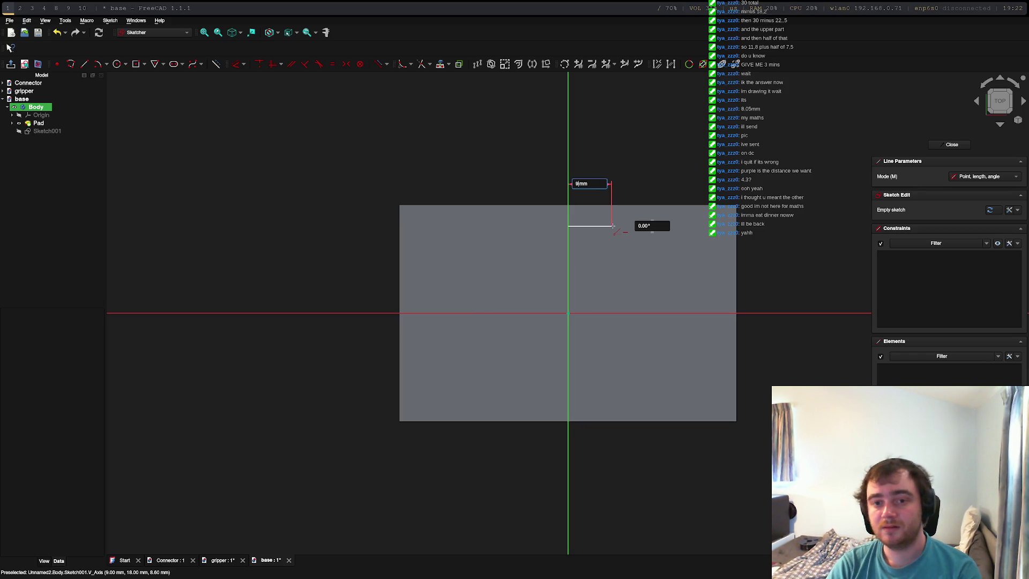
key(Tab)
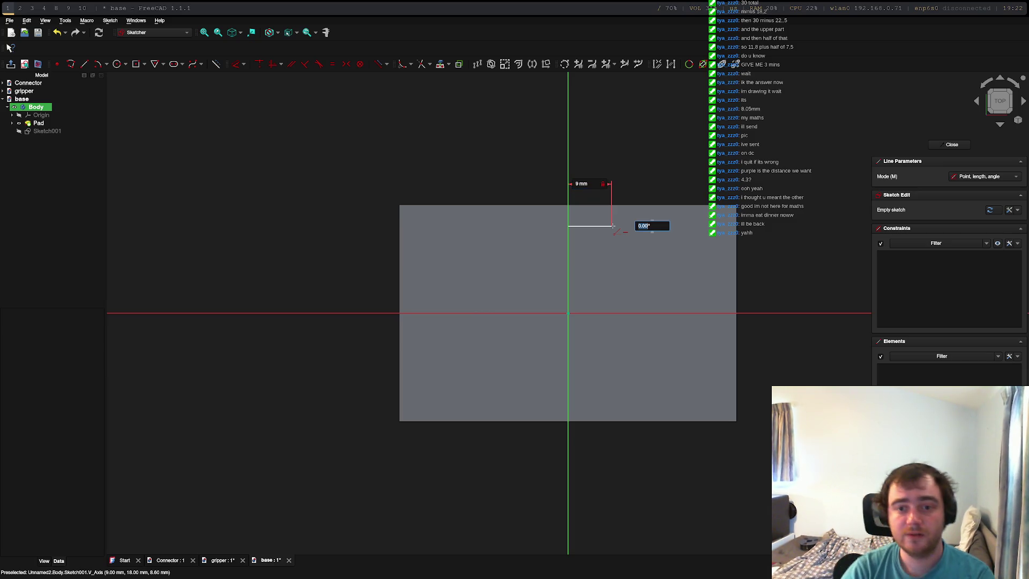
key(Return)
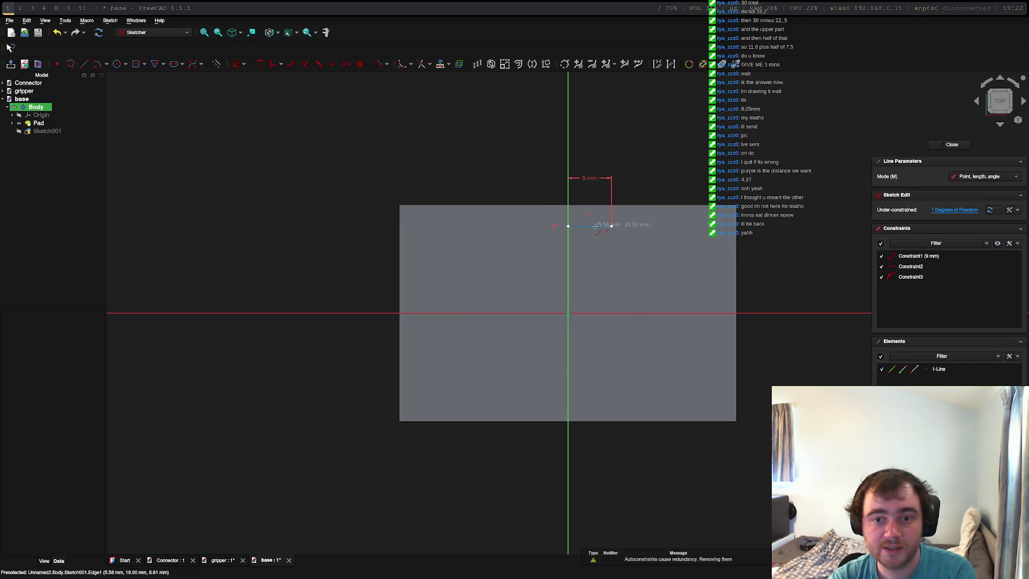
right_click(594, 225)
click(595, 226)
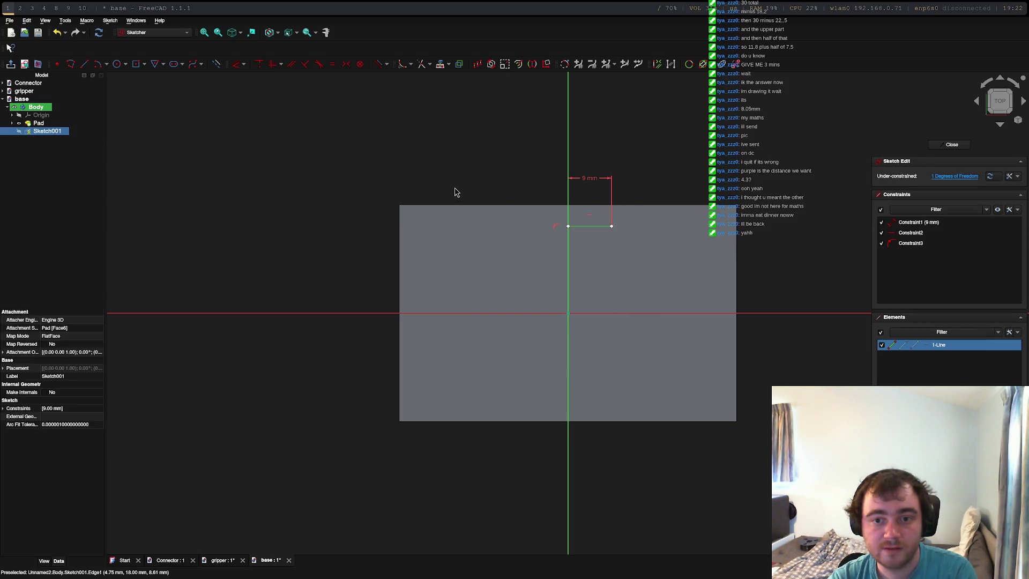
click(602, 230)
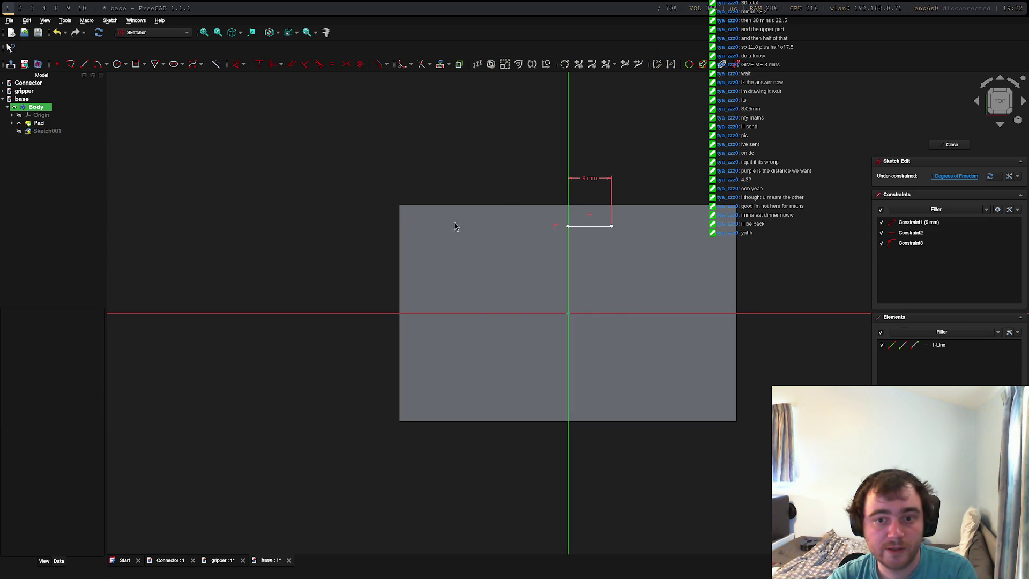
click(579, 226)
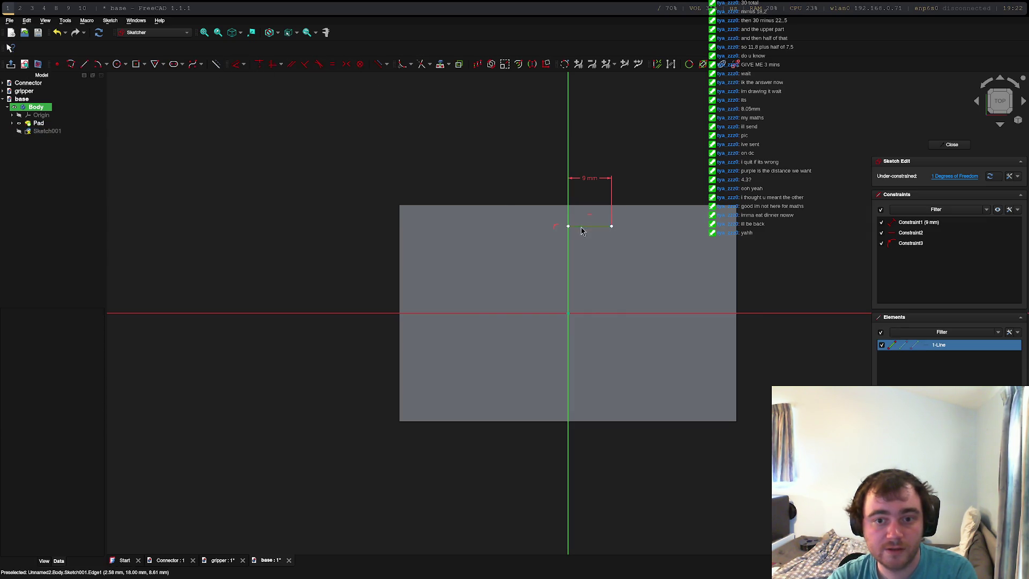
Make the 9 mm line construction geometry and draw a second 9 mm line leftward from the axis.
click(215, 65)
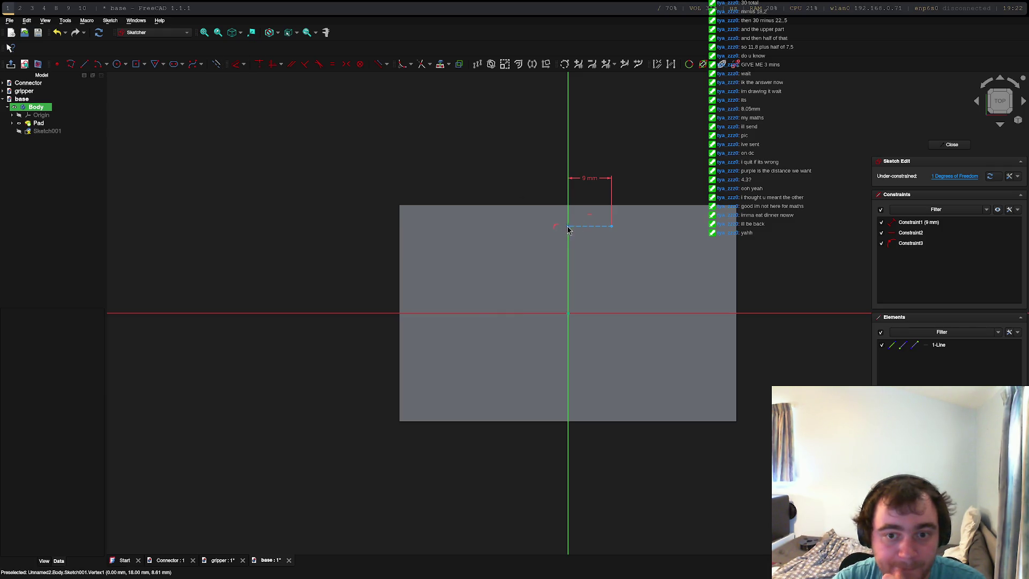
click(85, 65)
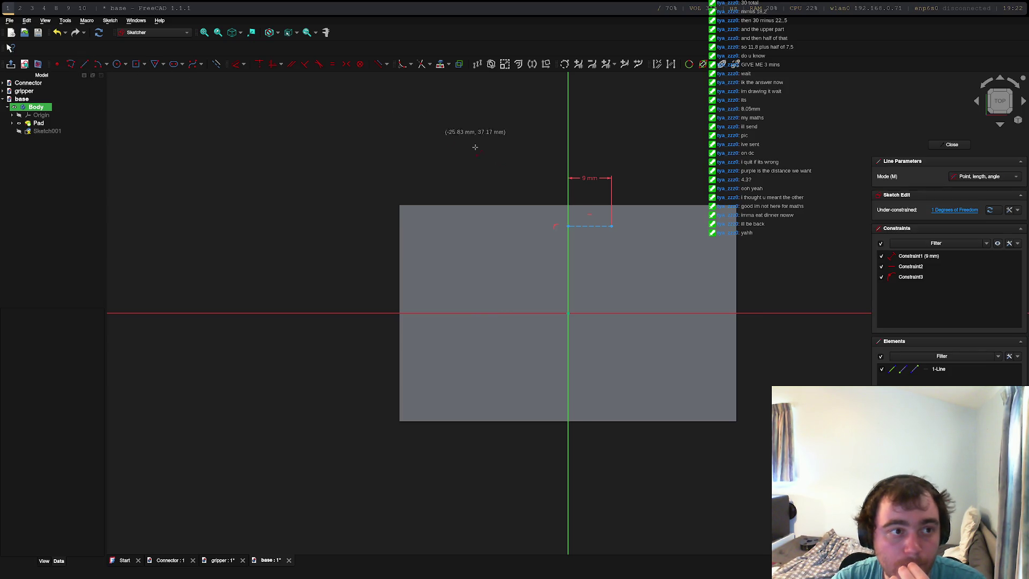
click(568, 225)
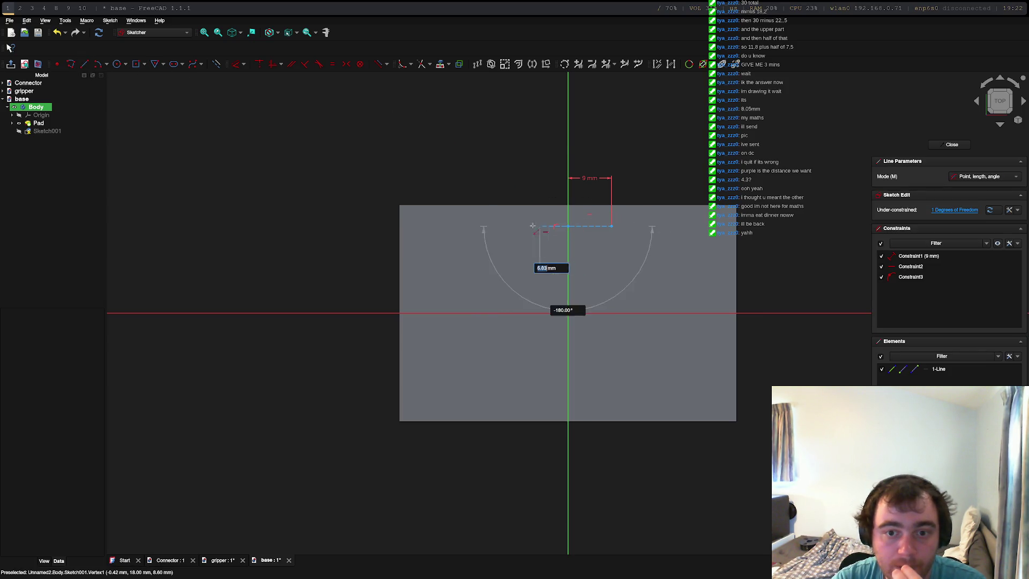
text(9)
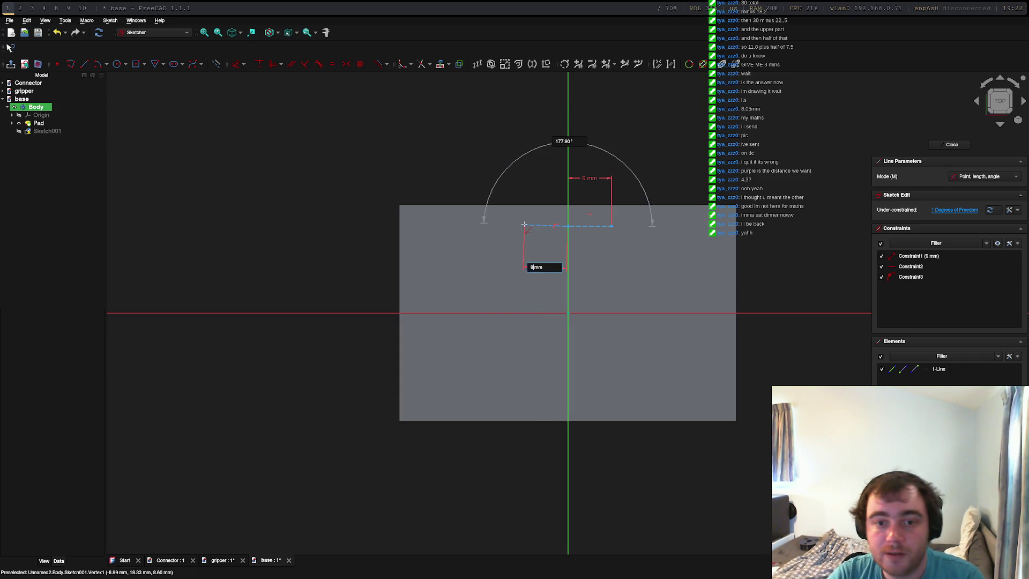
key(Tab)
text(0)
key(BackSpace)
click(524, 224)
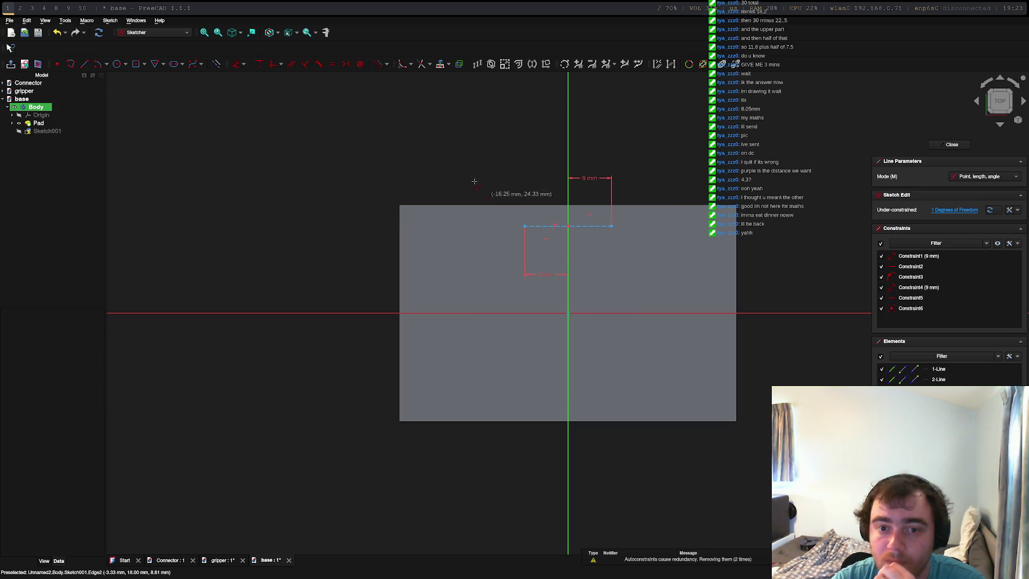
click(117, 63)
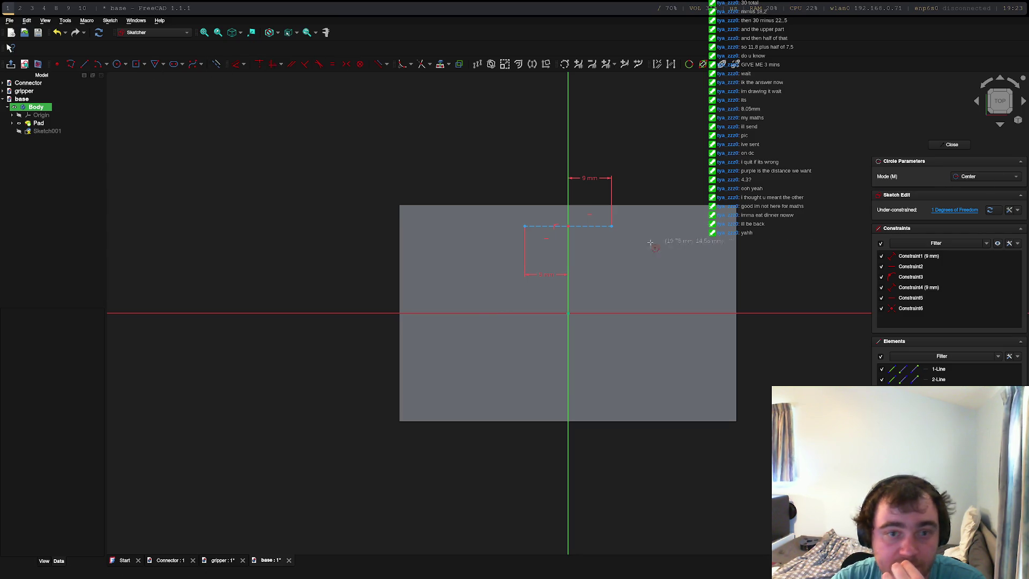
Place a 3 mm radius circle on the dashed line's right end, redoing the first attempt.
click(611, 225)
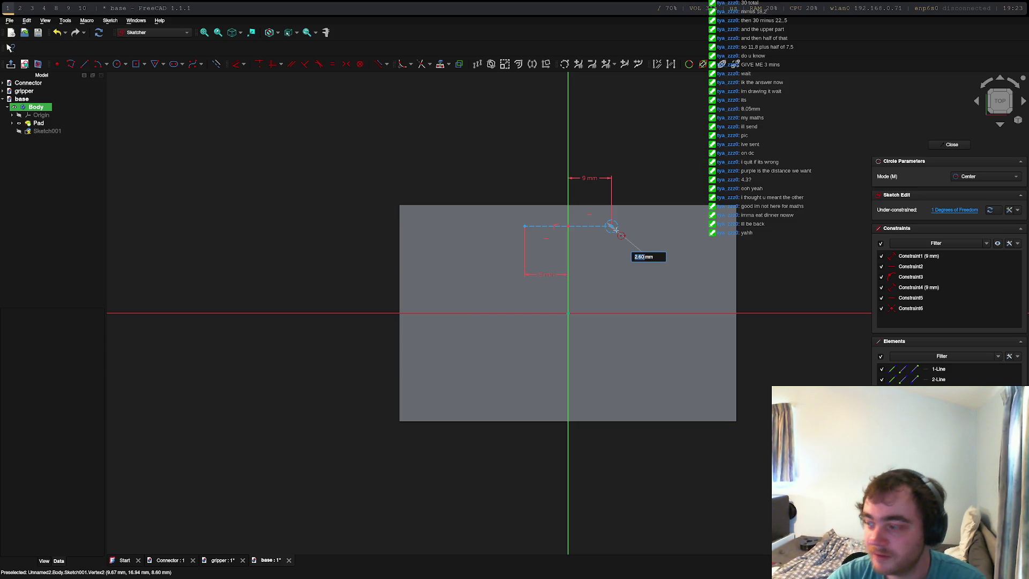
text(3)
key(Return)
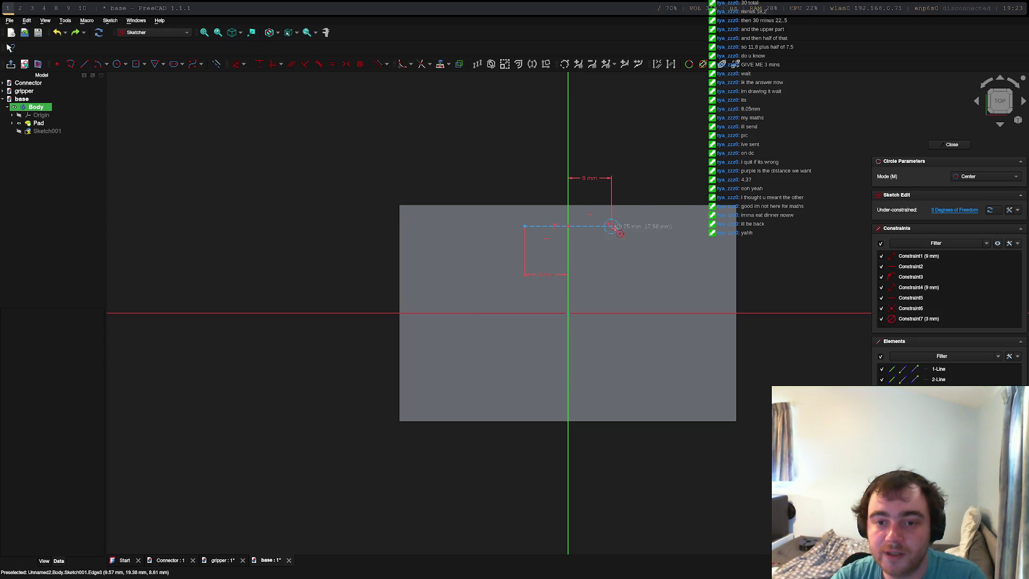
key(ctrl+z)
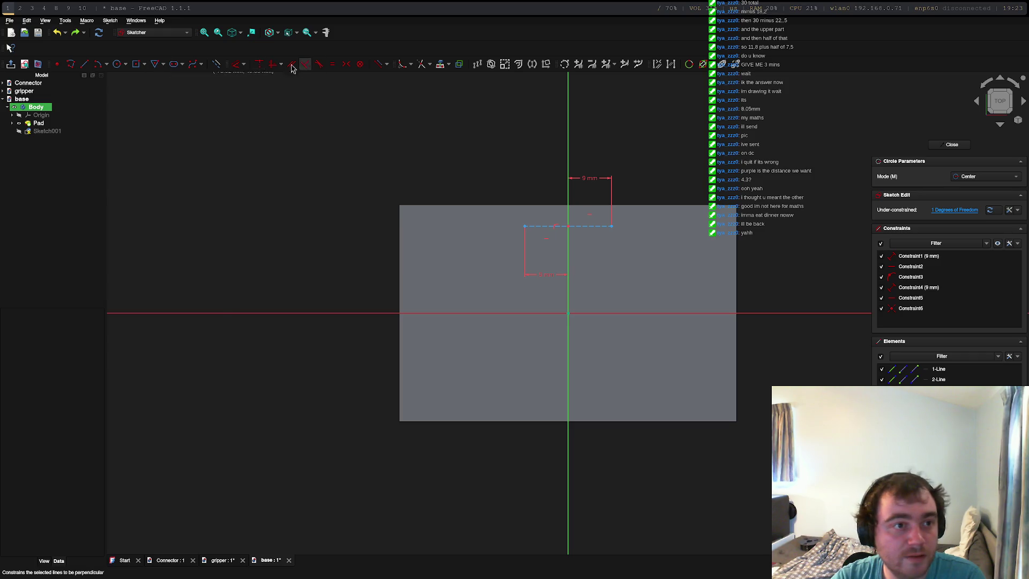
click(136, 64)
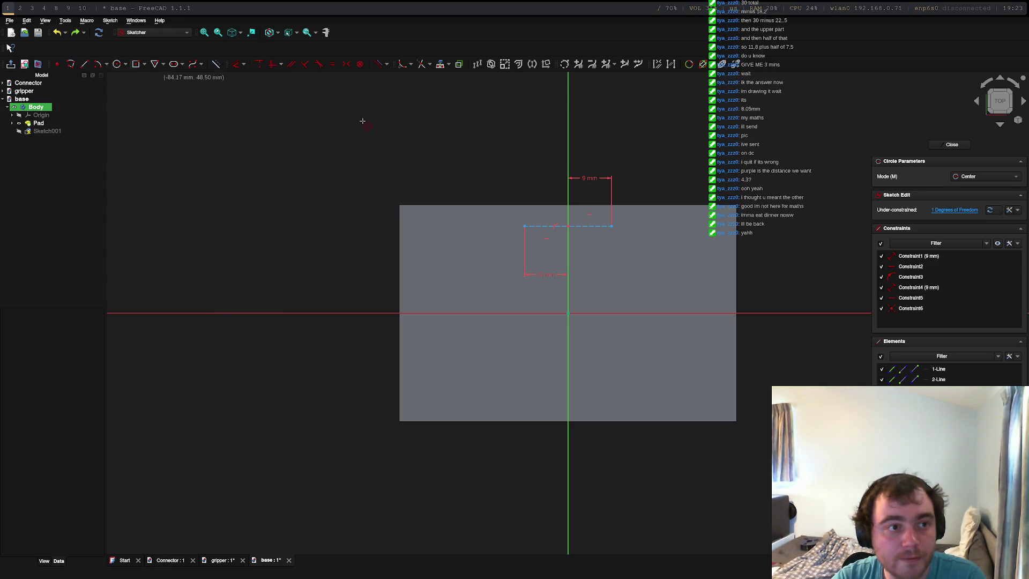
click(612, 226)
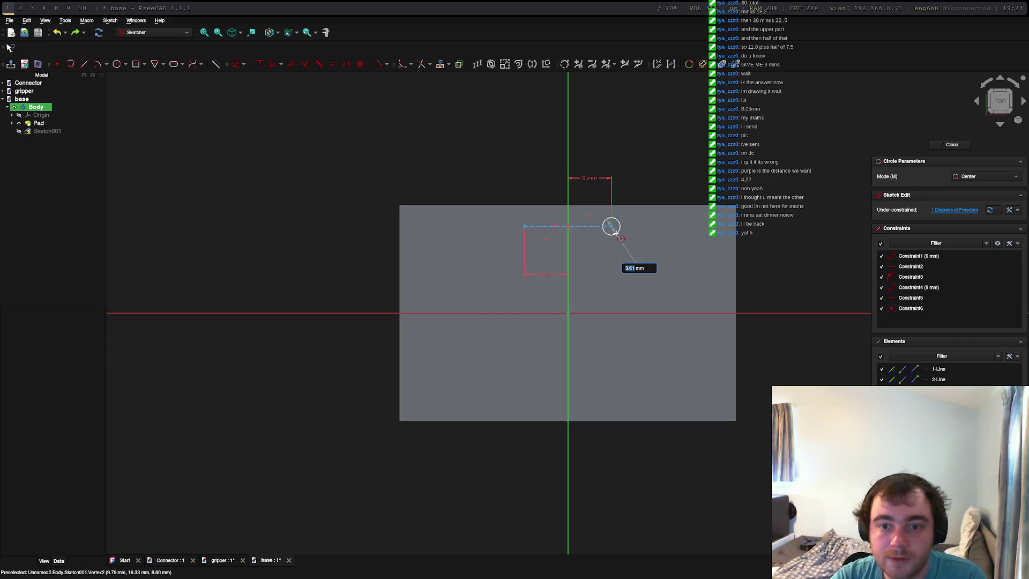
text(3)
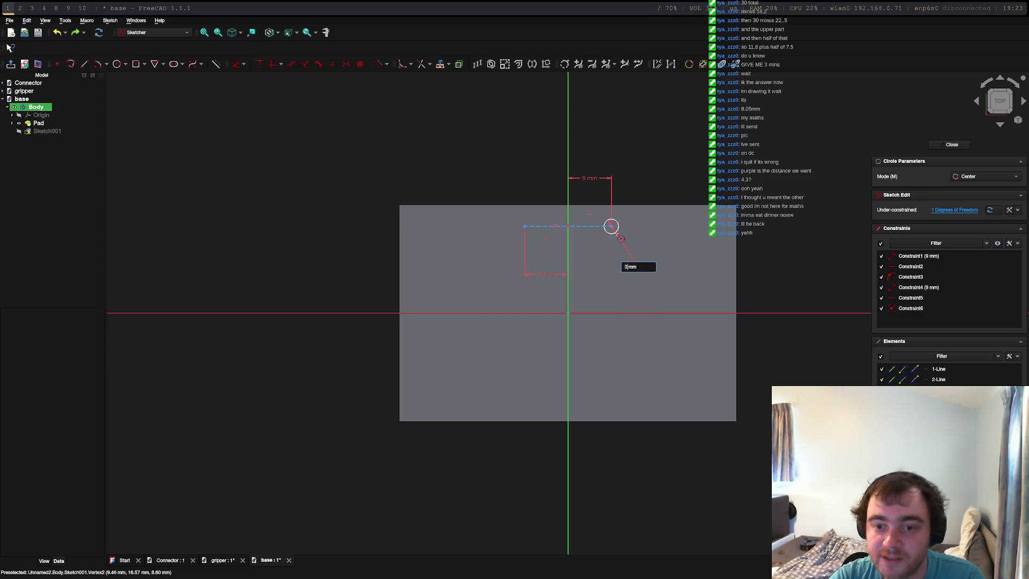
key(Return)
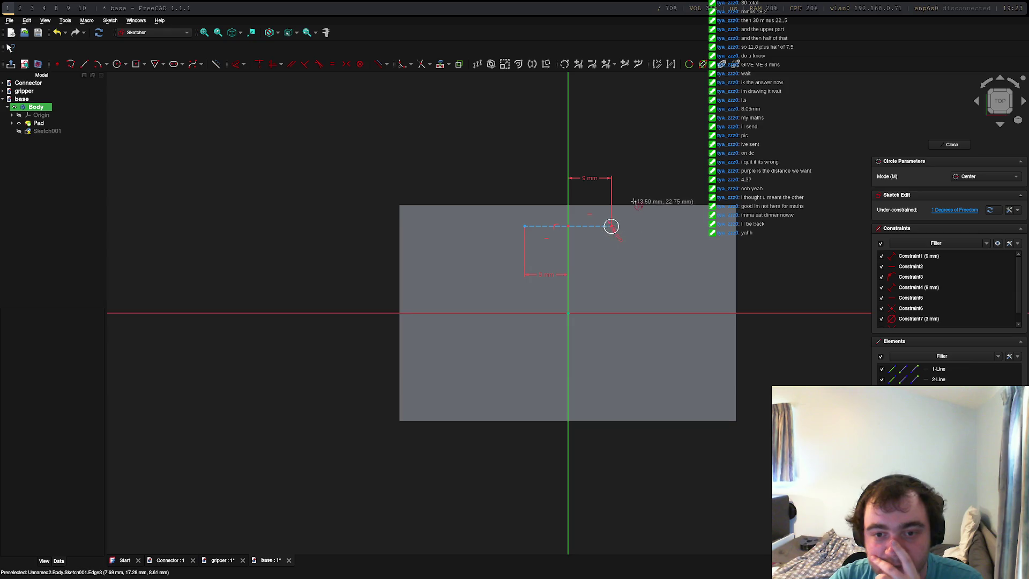
Add a matching 3 mm radius circle on the dashed line's left end.
click(524, 226)
text(3)
key(Return)
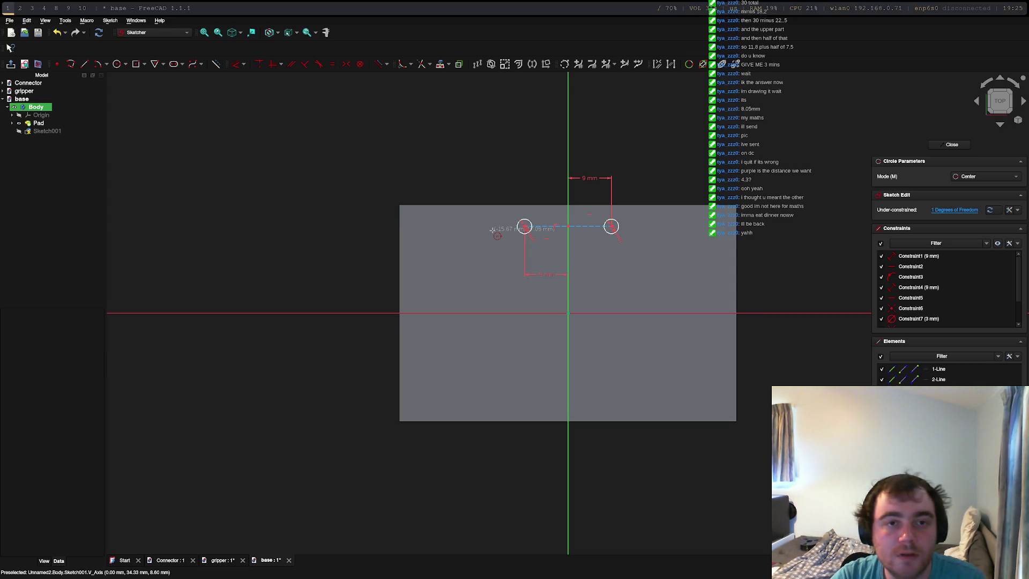
Switch away from FreeCAD to another workspace.
key(super+2)
Launch Claude Code via tfclaude in Neovim's floating terminal and trust the folder.
key(super+3)
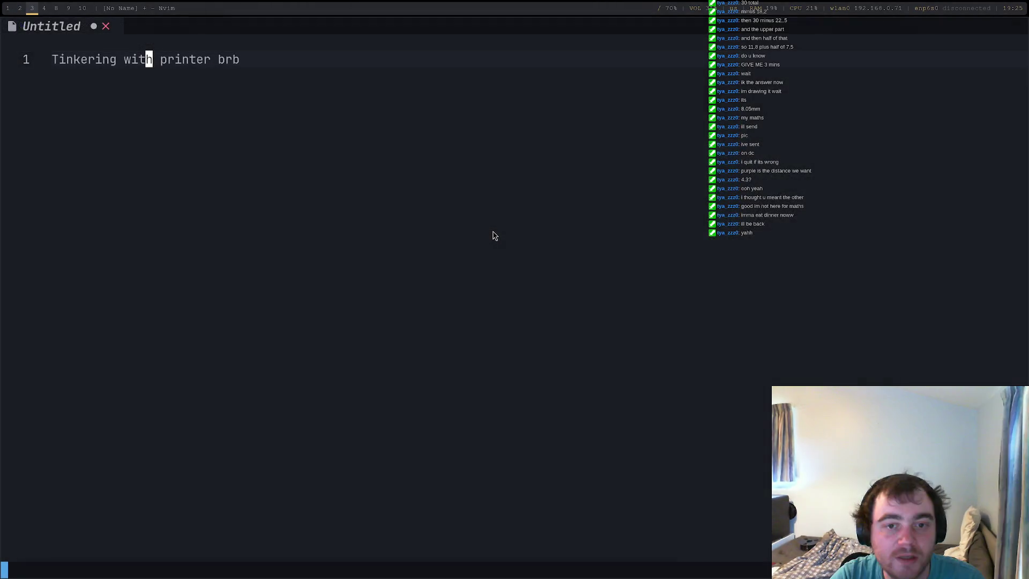
key(space)
text(t)
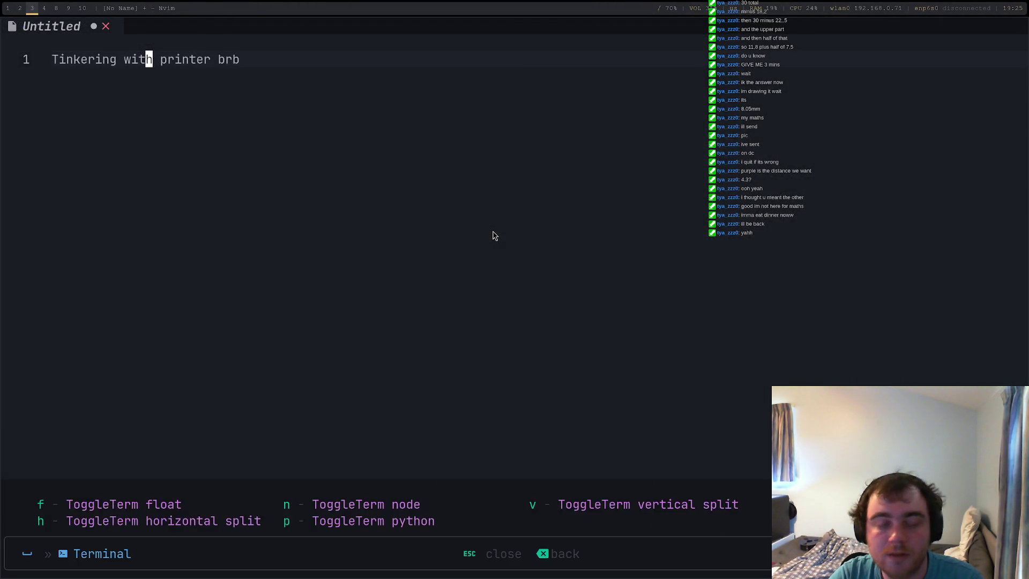
text(fclaude)
key(Return)
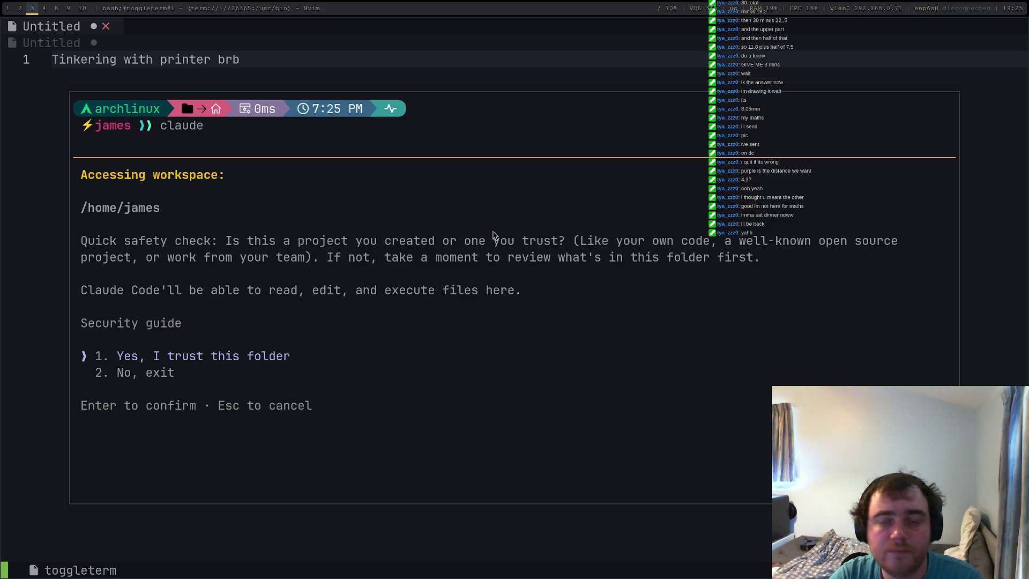
key(Return)
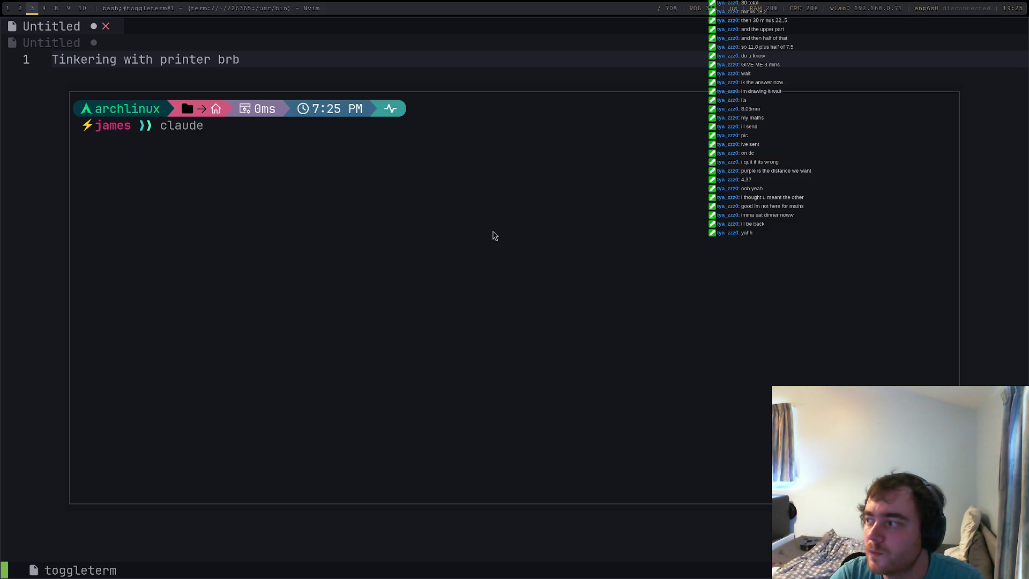
Ask whether an SG90 motor model can be loaded into FreeCAD as a reference.
text(I'm using free)
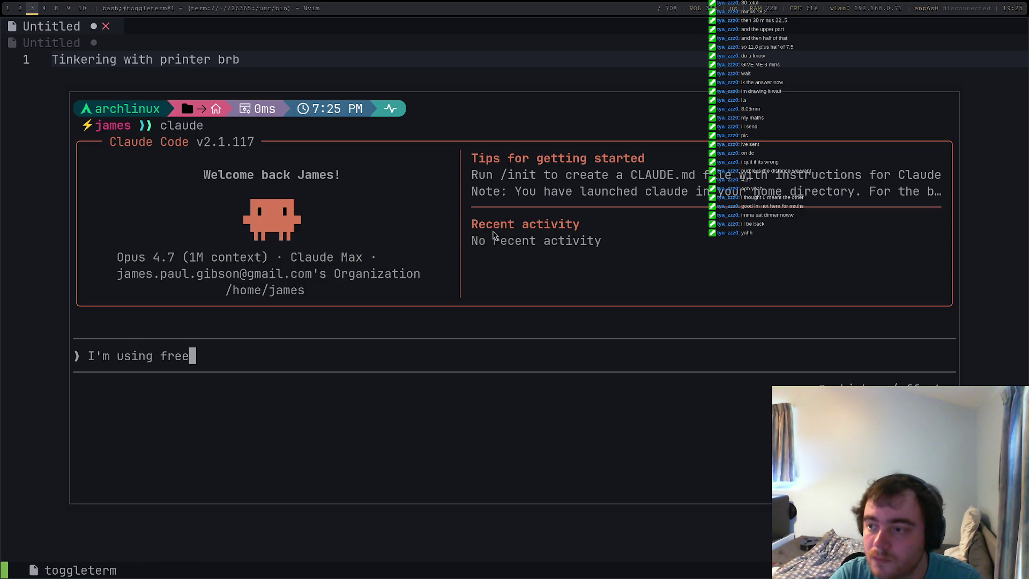
text(CAD and I want to be)
key(BackSpace)
text(e able to)
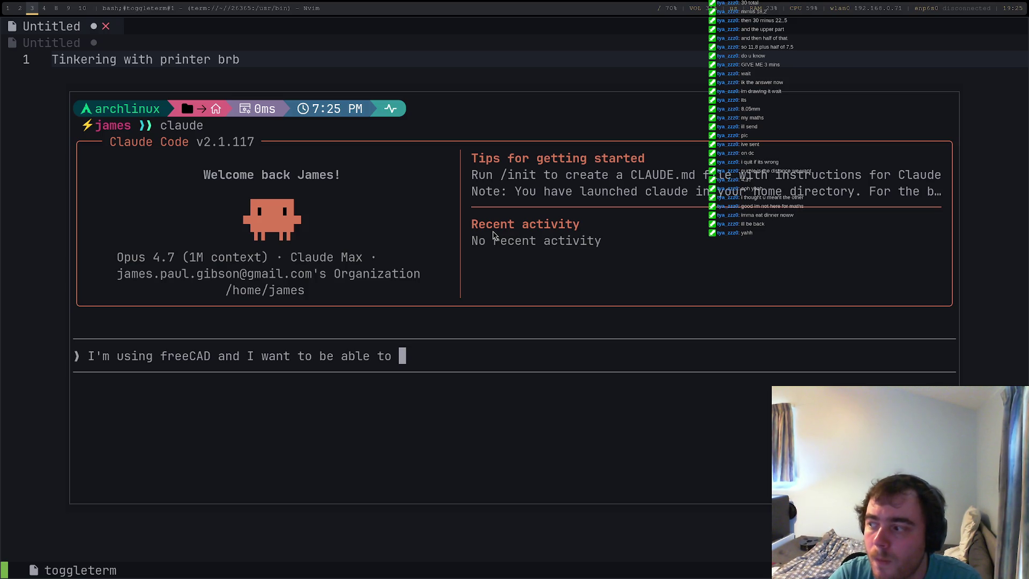
key(BackSpace)
key(BackSpace)
key(BackSpace)
key(BackSpace)
key(BackSpace)
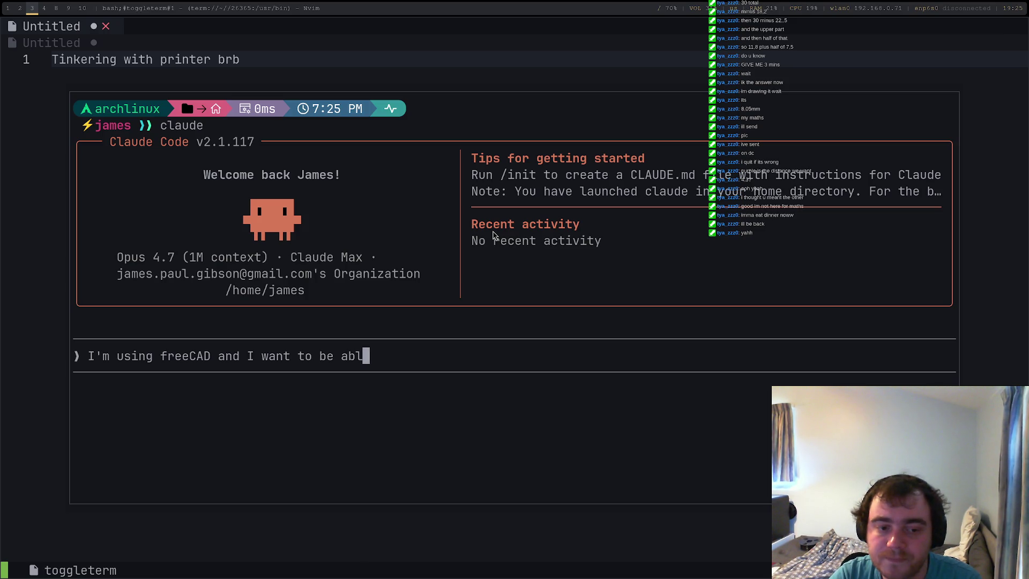
key(BackSpace)
key(BackSpace)
key(BackSpace)
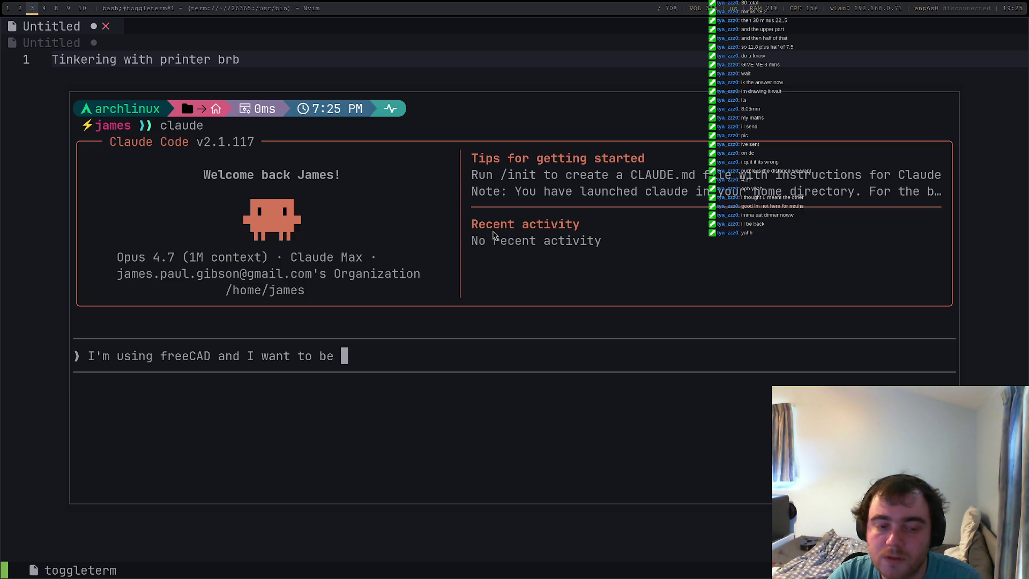
text(to)
key(BackSpace)
key(BackSpace)
text(load a model as )
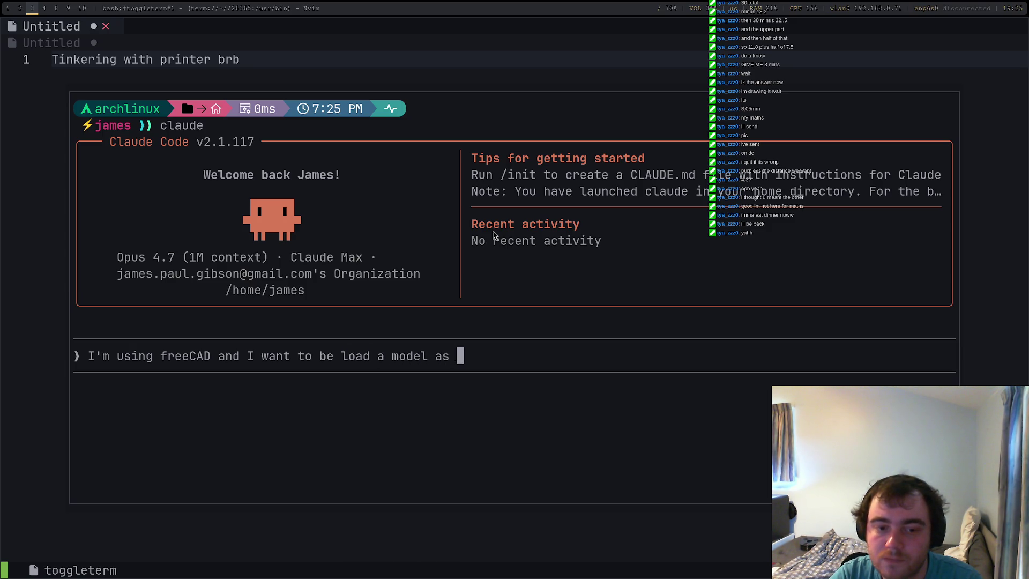
text(reference (sg90 motor) is this possible?)
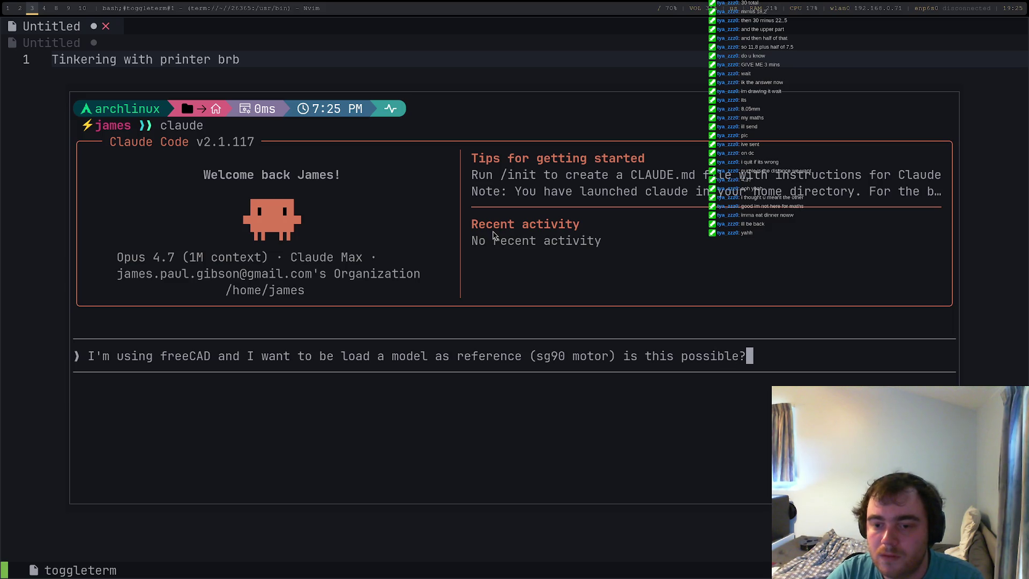
key(ctrl+Left)
key(Right)
key(Right)
key(Delete)
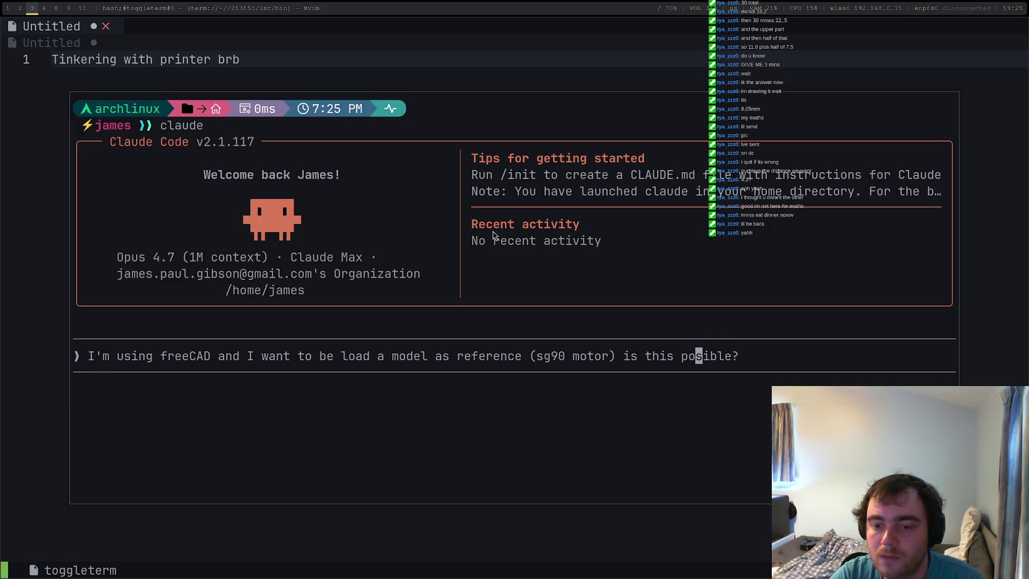
Ask Claude about SG90 reference models, read its STEP/STL import advice, then return to Chrome's servo drawing.
key(Return)
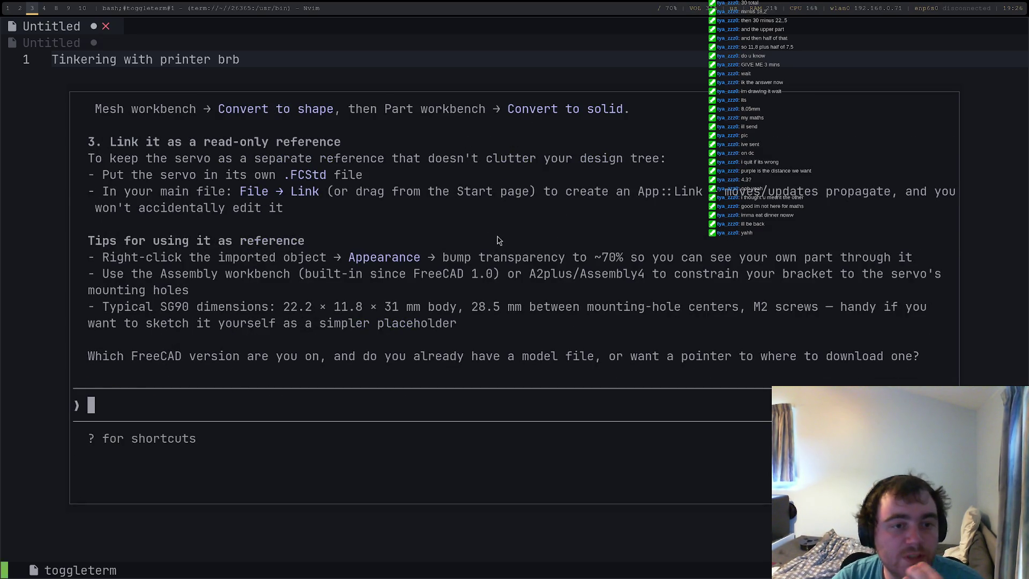
scroll(495, 257, up, 7)
scroll(492, 270, down, 3)
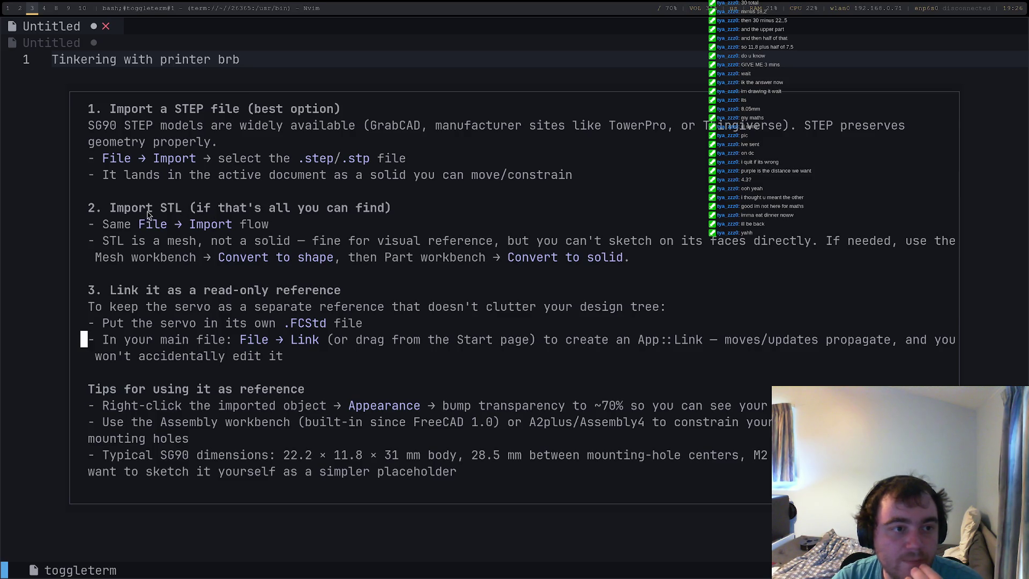
scroll(149, 214, up, 3)
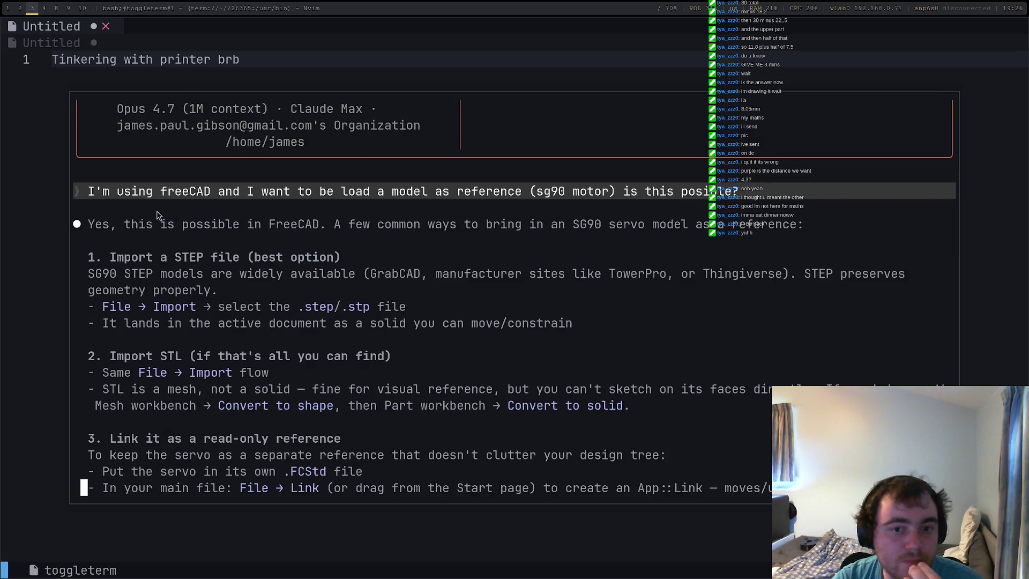
scroll(424, 240, down, 3)
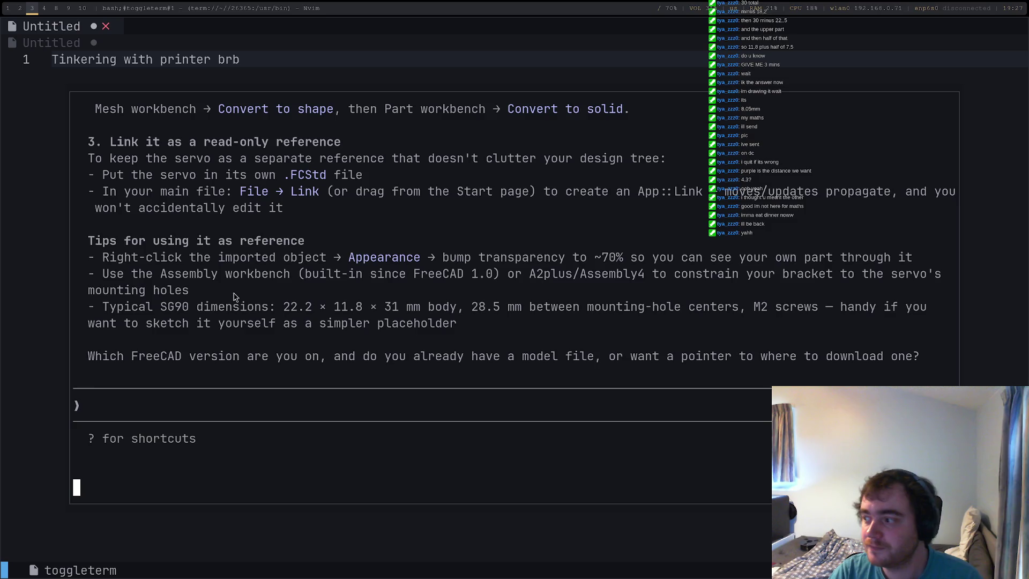
key(super+1)
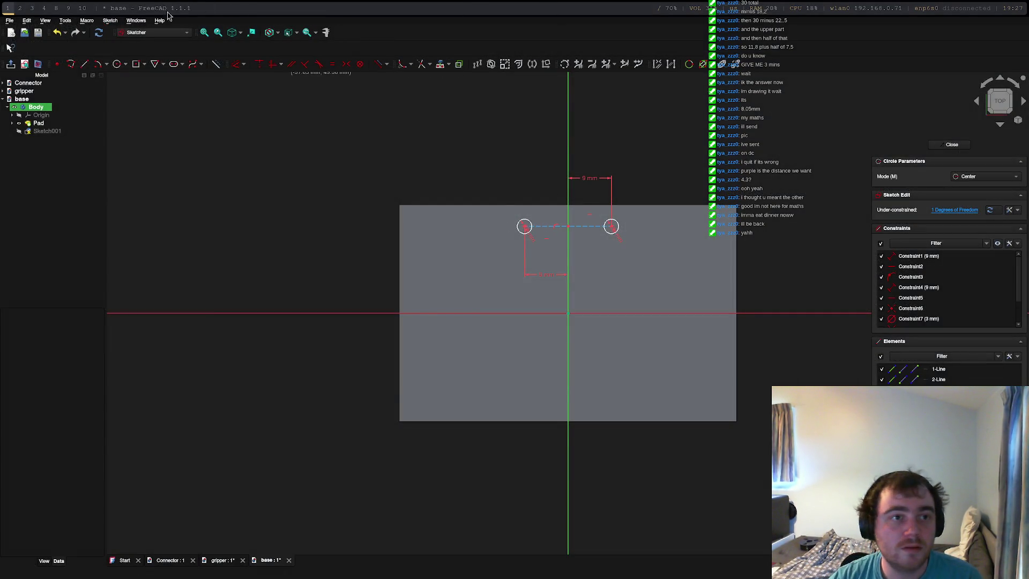
key(super+2)
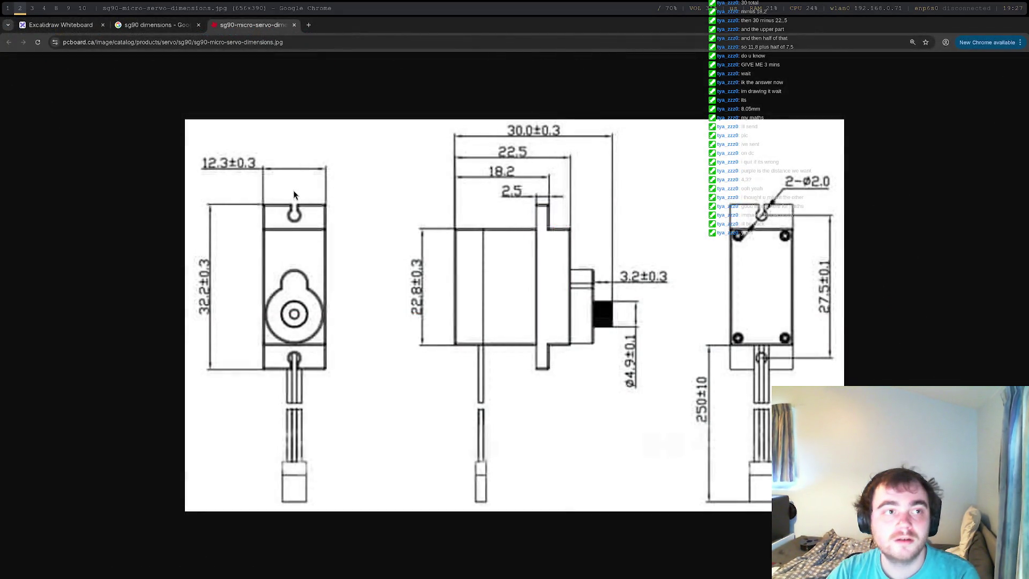
Search Google for 'sg90 step file' and open the GrabCAD SG90 micro servo result.
click(308, 25)
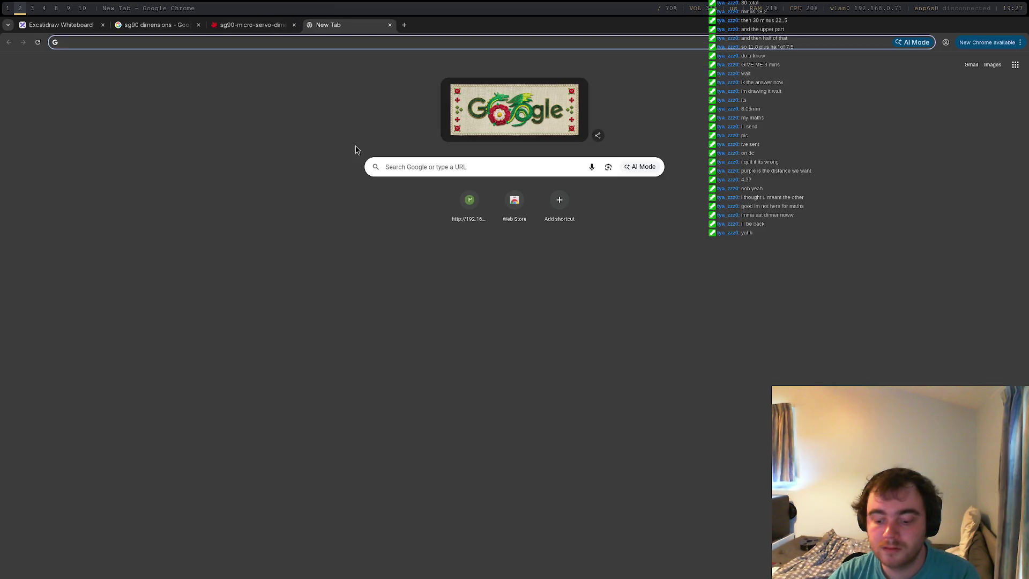
text(sg90 )
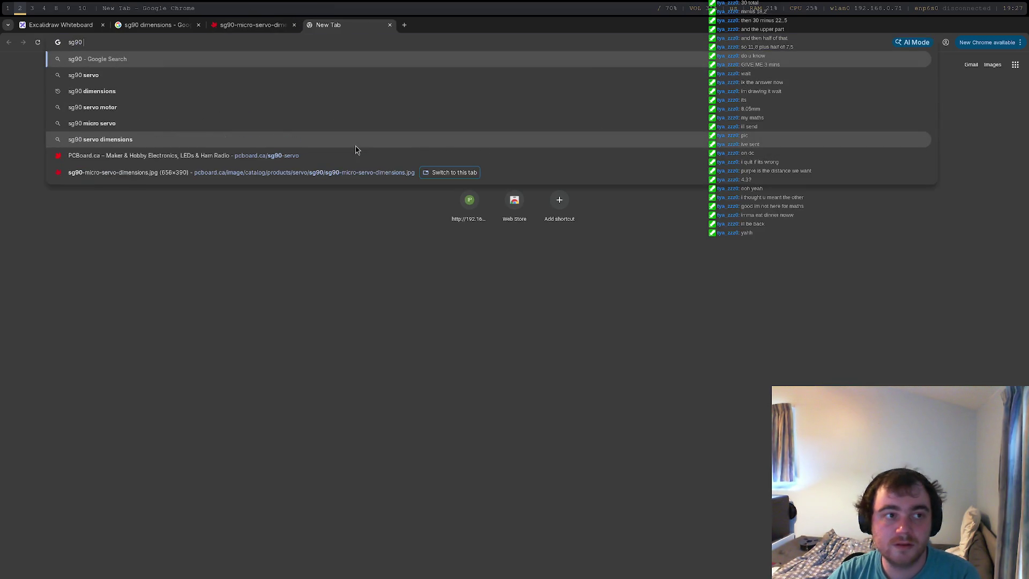
text(step fi)
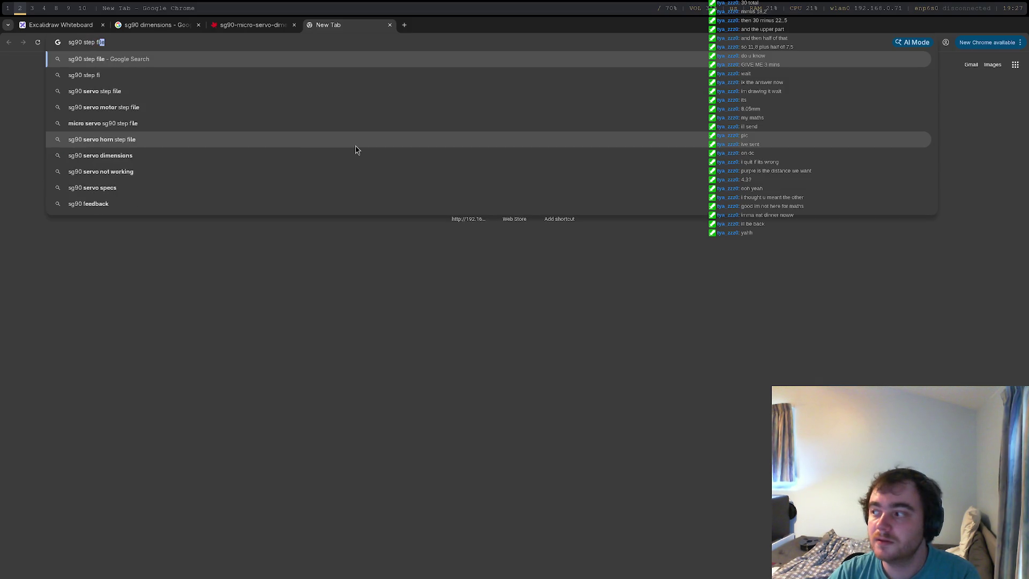
text(le)
key(Return)
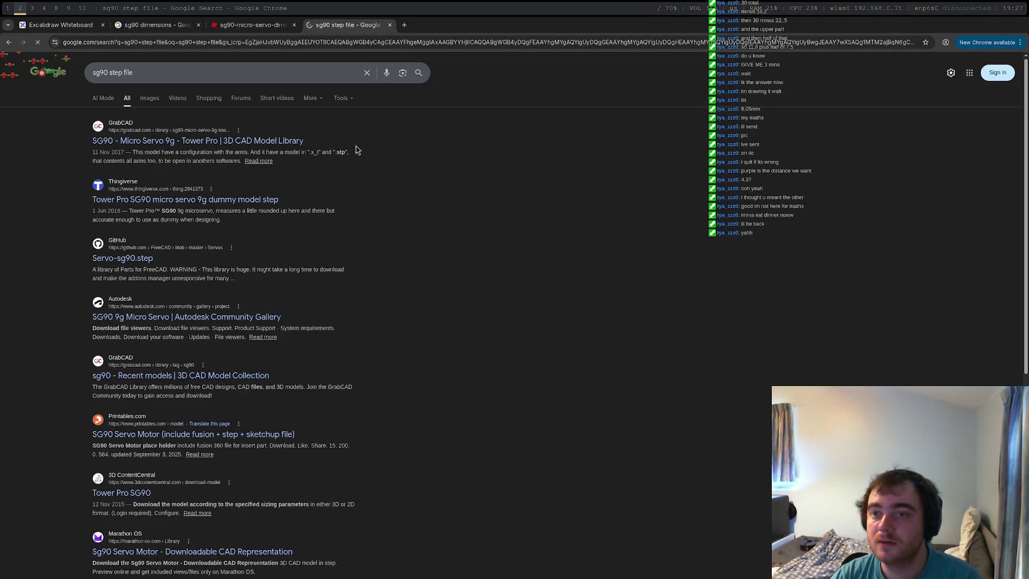
click(229, 142)
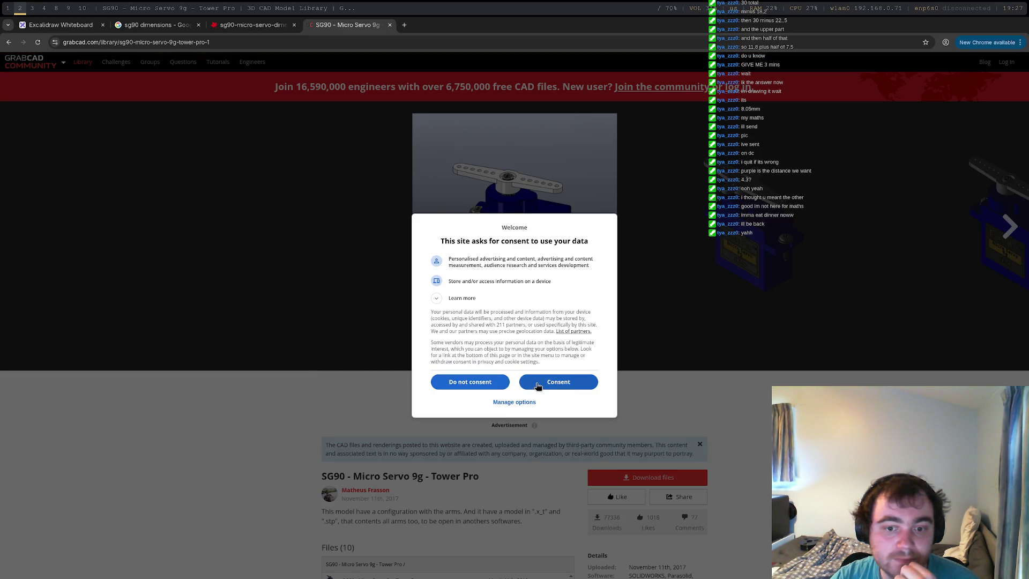
Accept GrabCAD's data consent and browse the servo model's preview images.
click(536, 383)
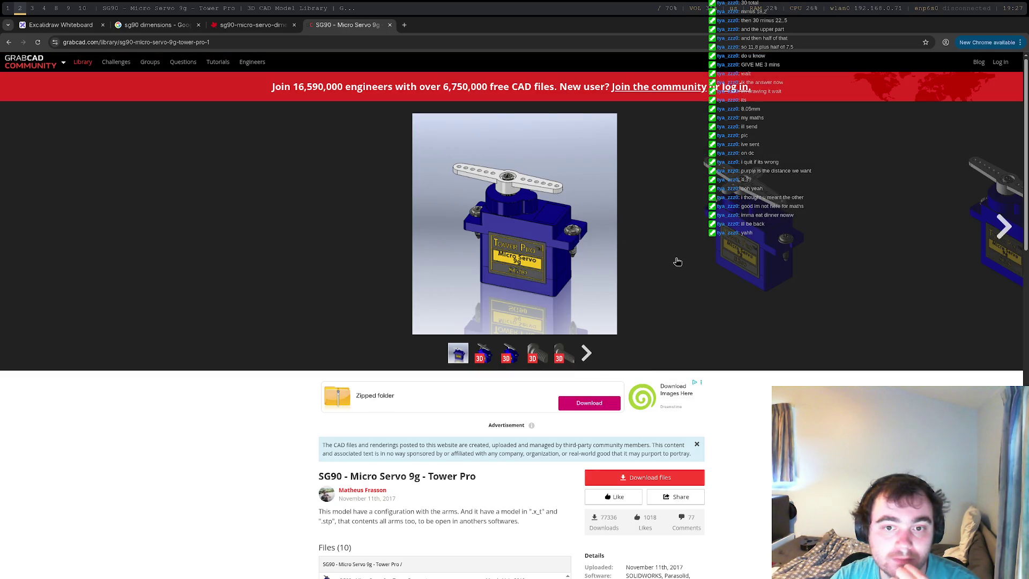
click(587, 355)
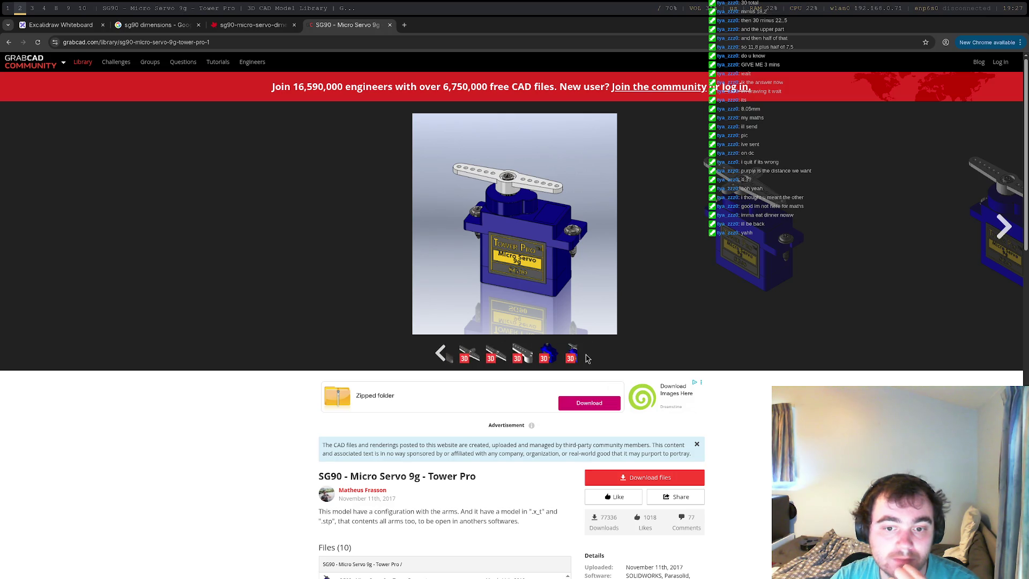
click(542, 353)
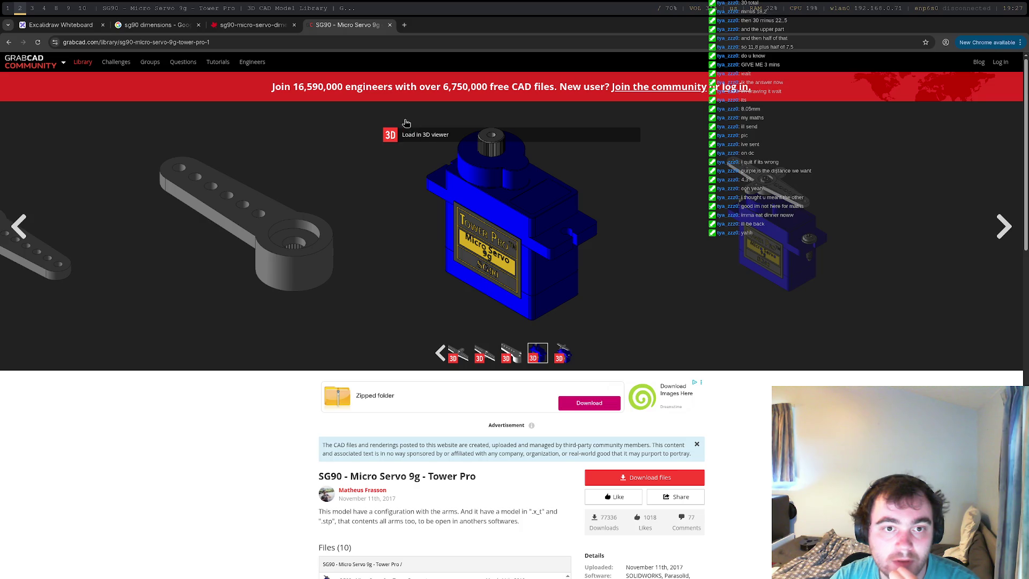
scroll(507, 308, down, 2)
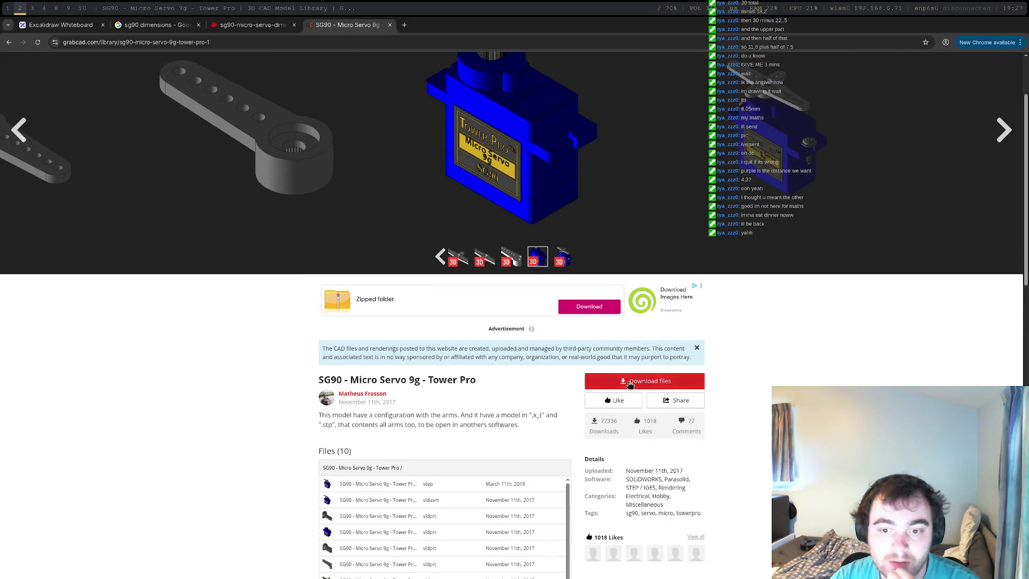
scroll(517, 309, down, 3)
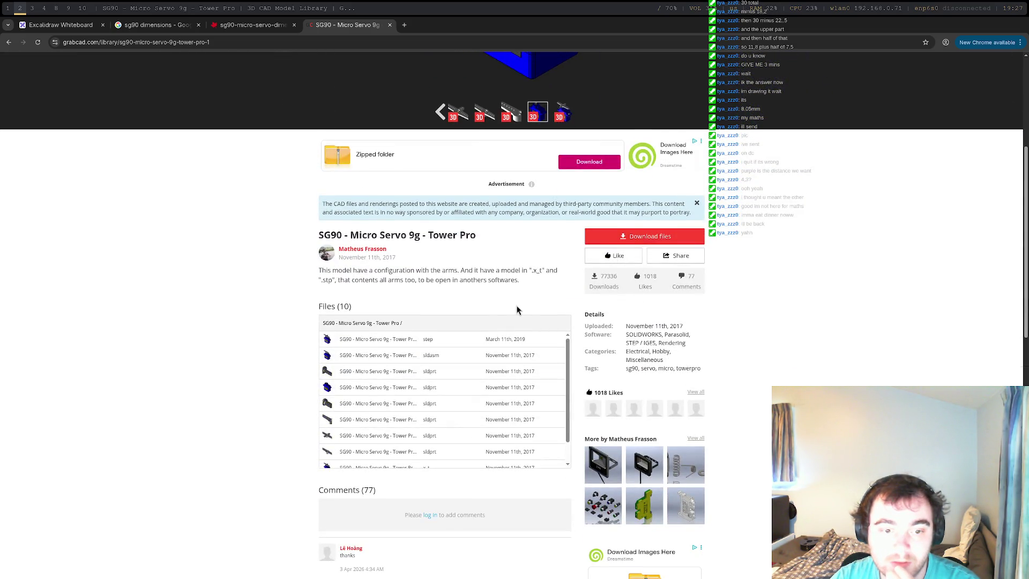
scroll(518, 310, up, 5)
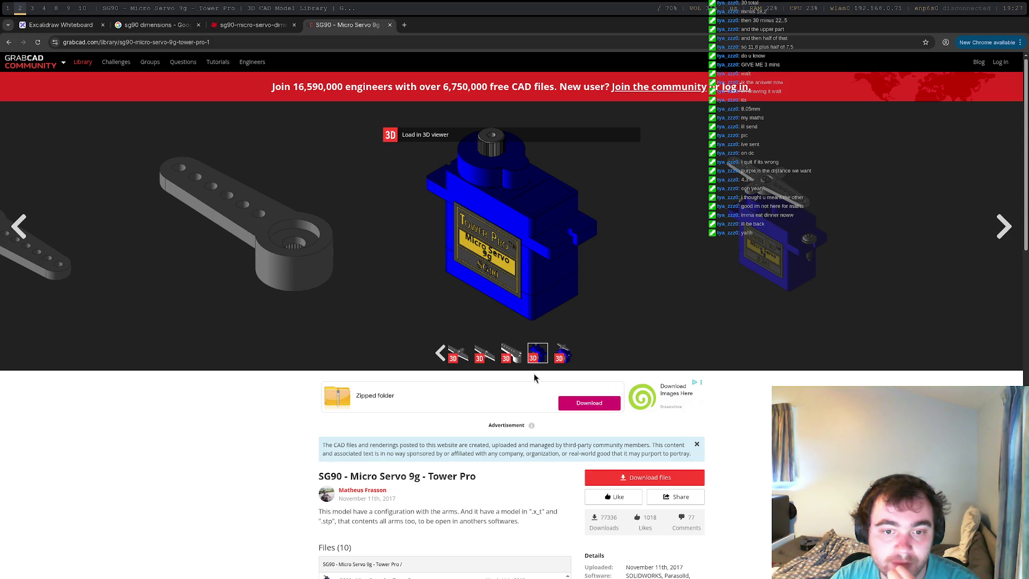
scroll(534, 350, down, 4)
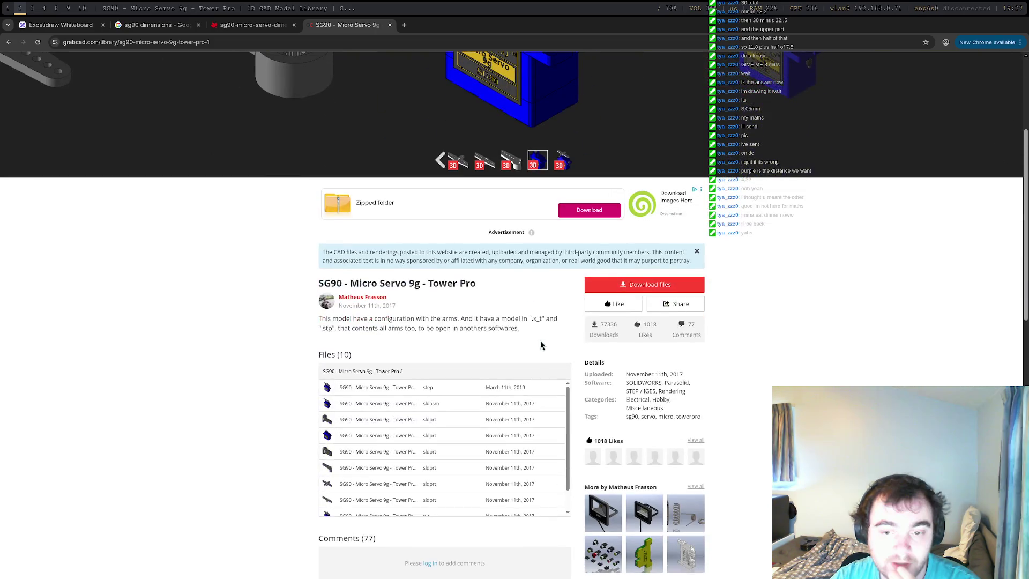
Try downloading the GrabCAD files, dismiss the sign-in prompt, and go back to the search results.
click(676, 290)
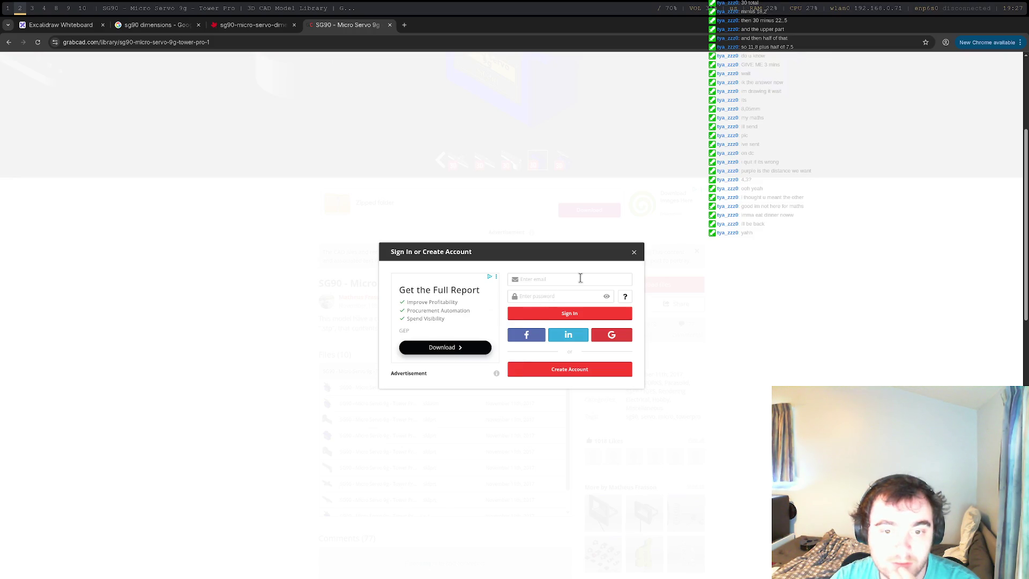
click(635, 252)
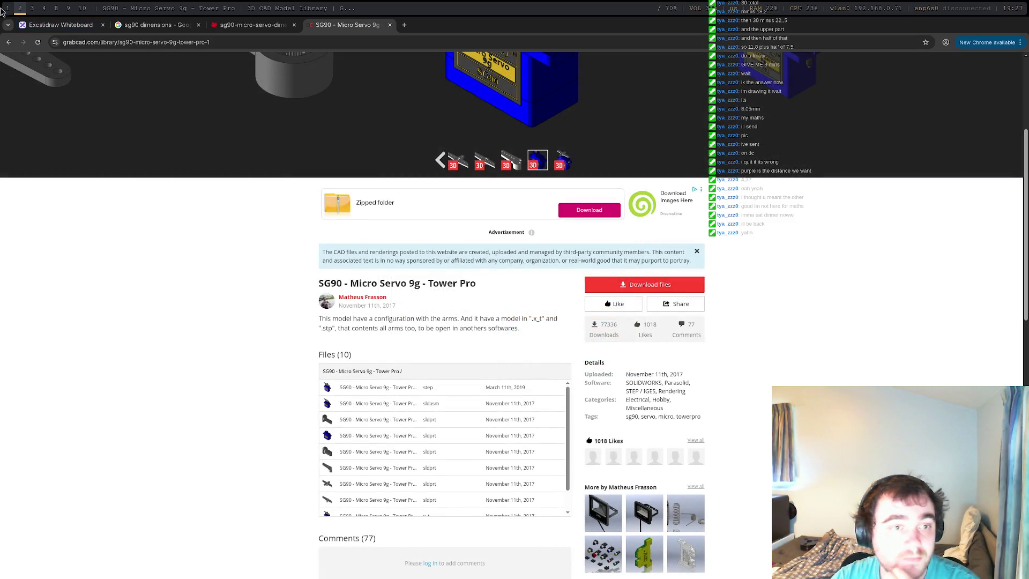
click(9, 42)
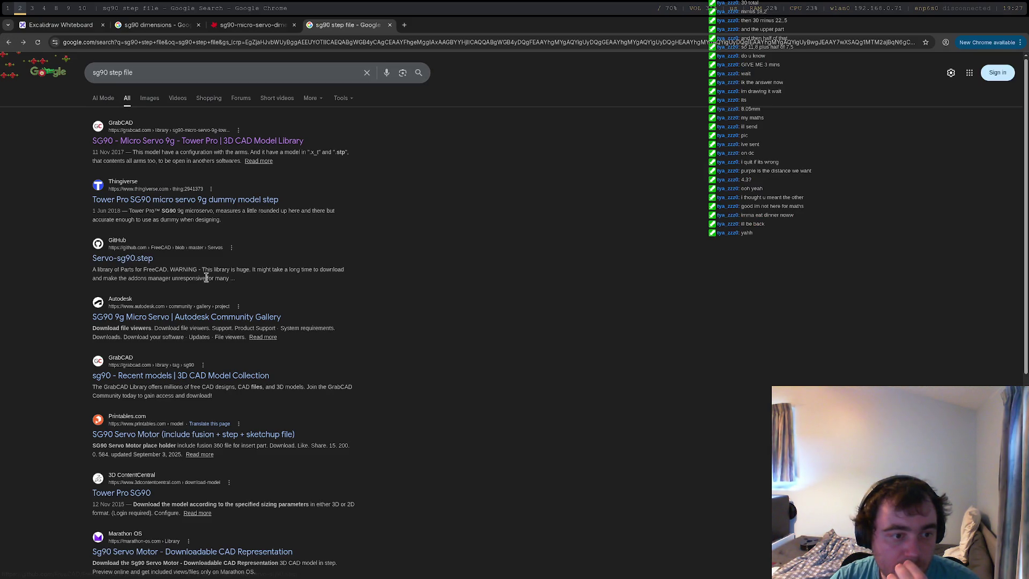
Download the Thingiverse Tower Pro SG90 dummy model's STEP files zip, then switch back to FreeCAD.
click(218, 199)
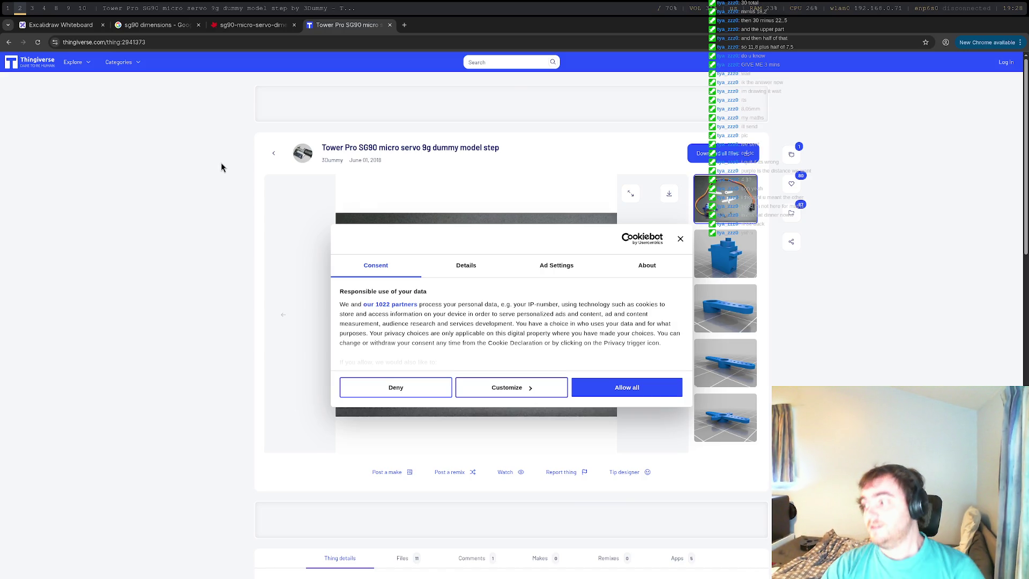
click(620, 393)
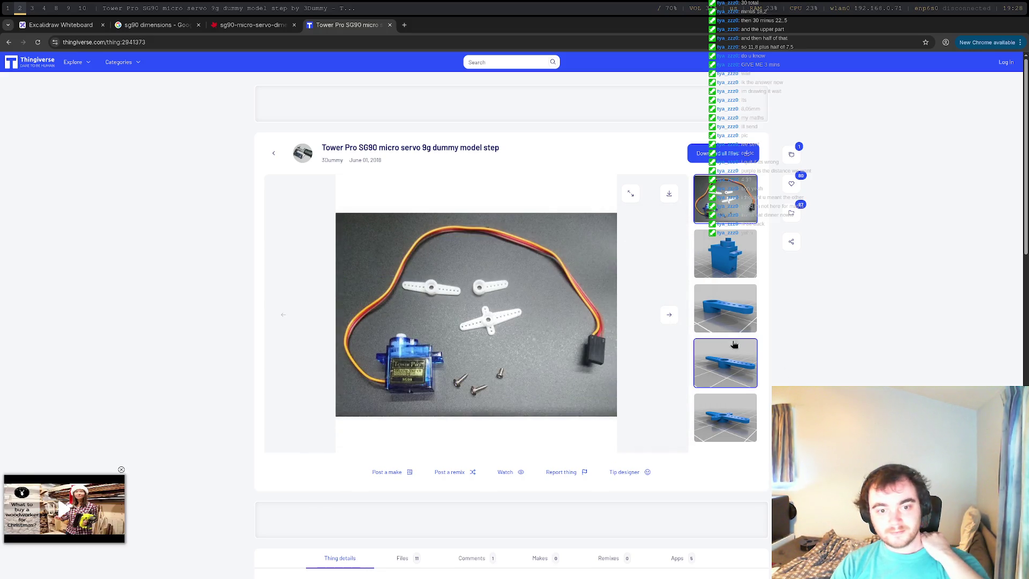
click(725, 153)
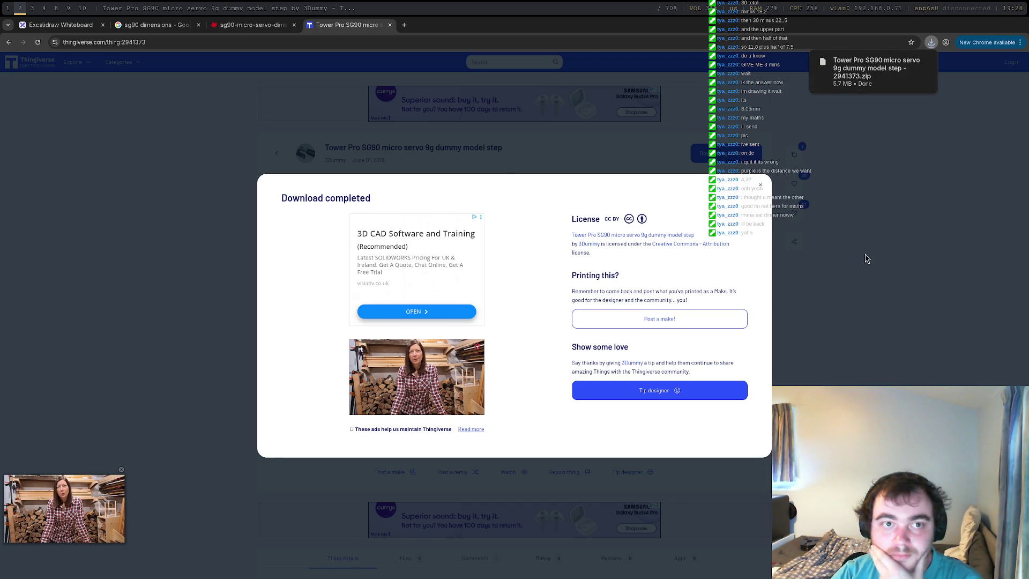
key(super+1)
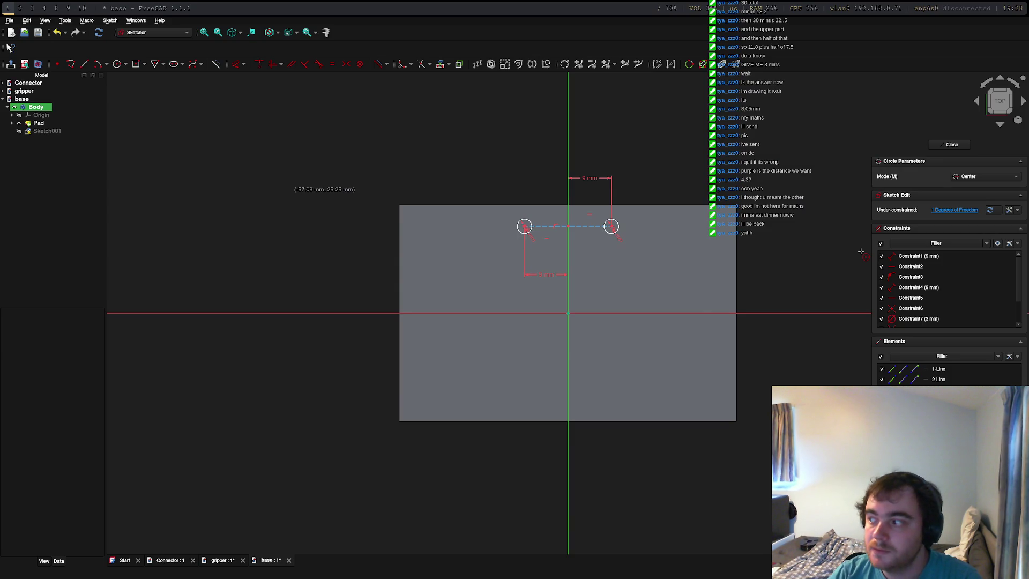
click(10, 20)
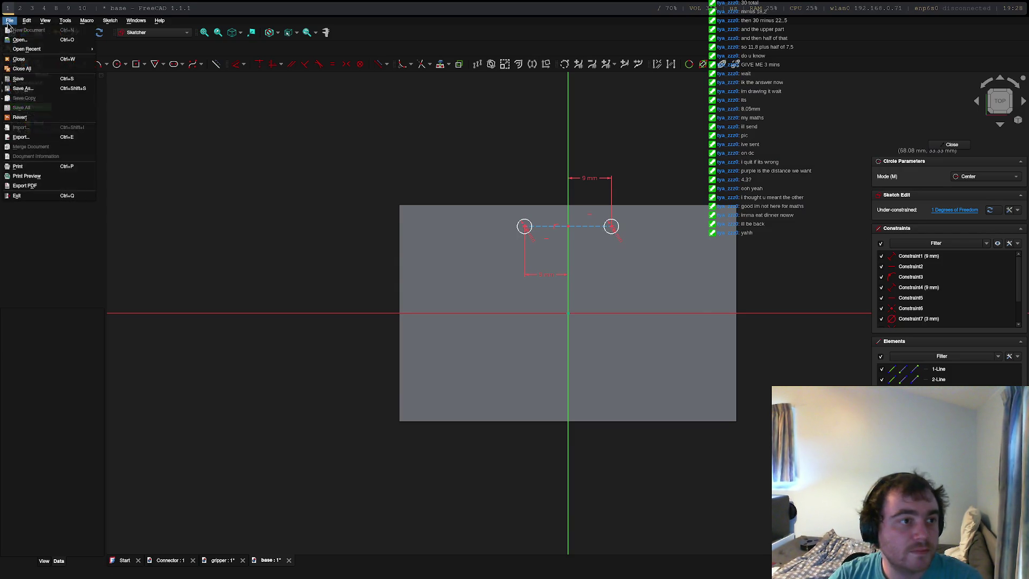
click(53, 45)
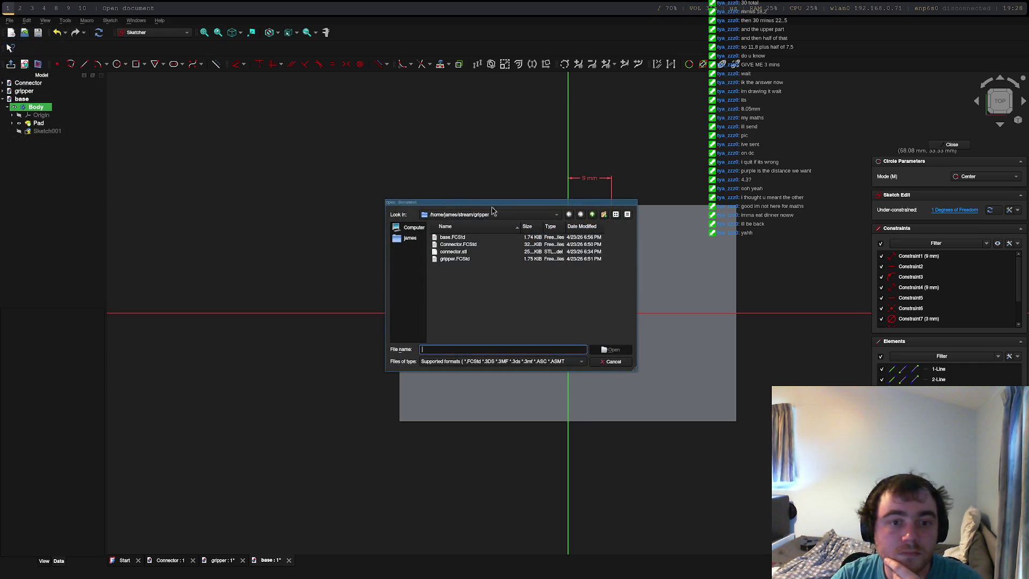
click(611, 361)
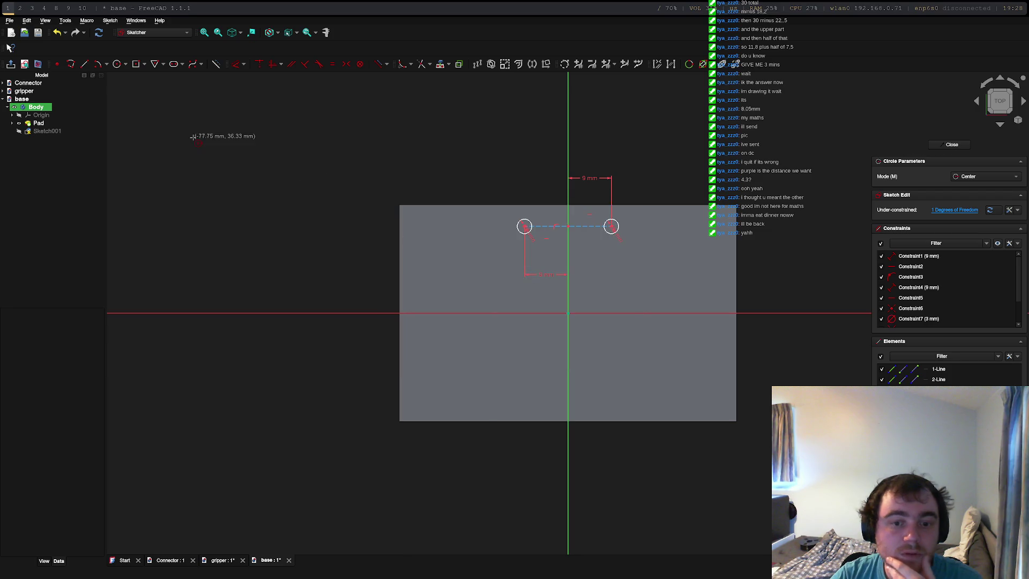
click(10, 20)
click(255, 167)
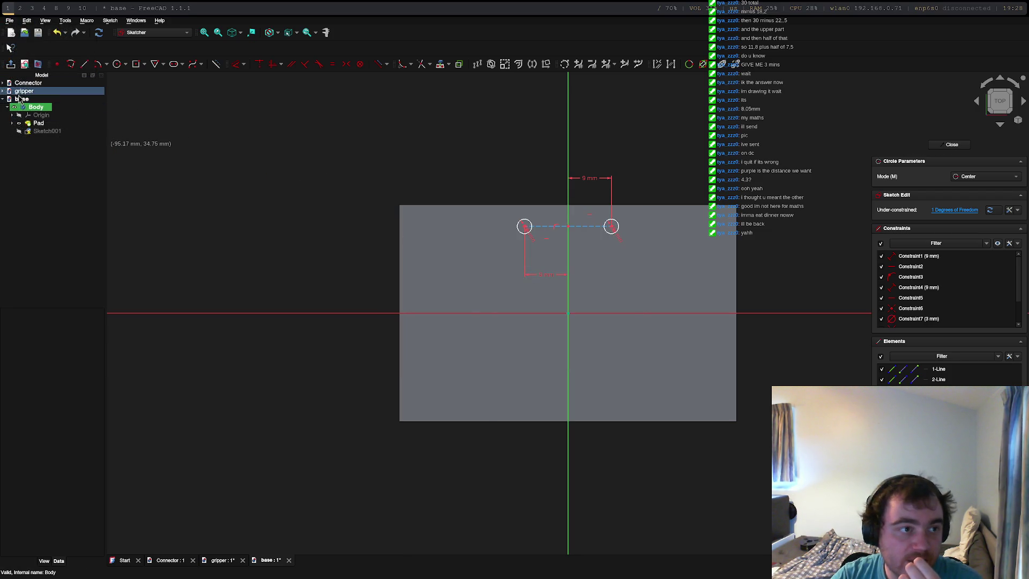
click(45, 100)
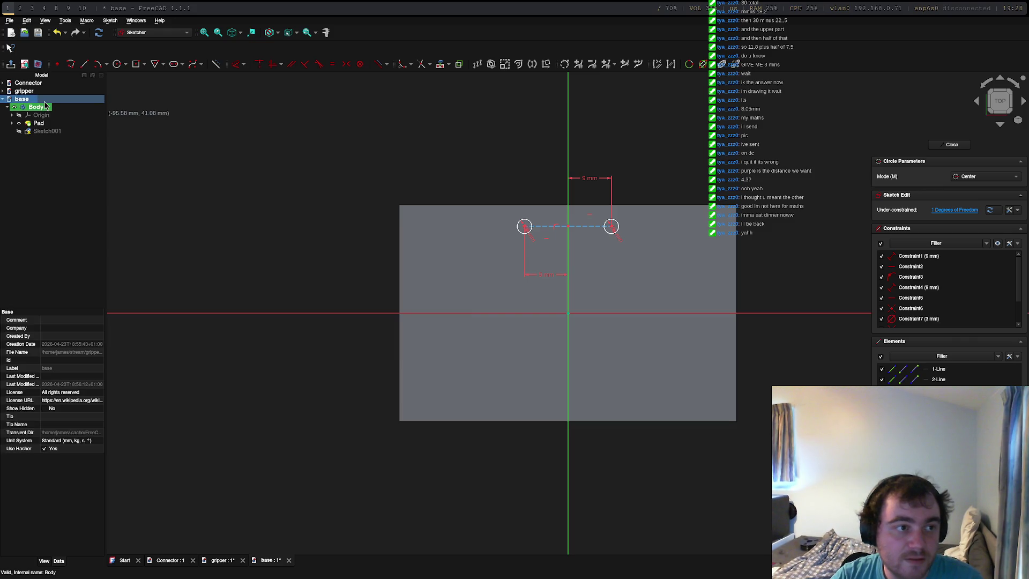
click(10, 20)
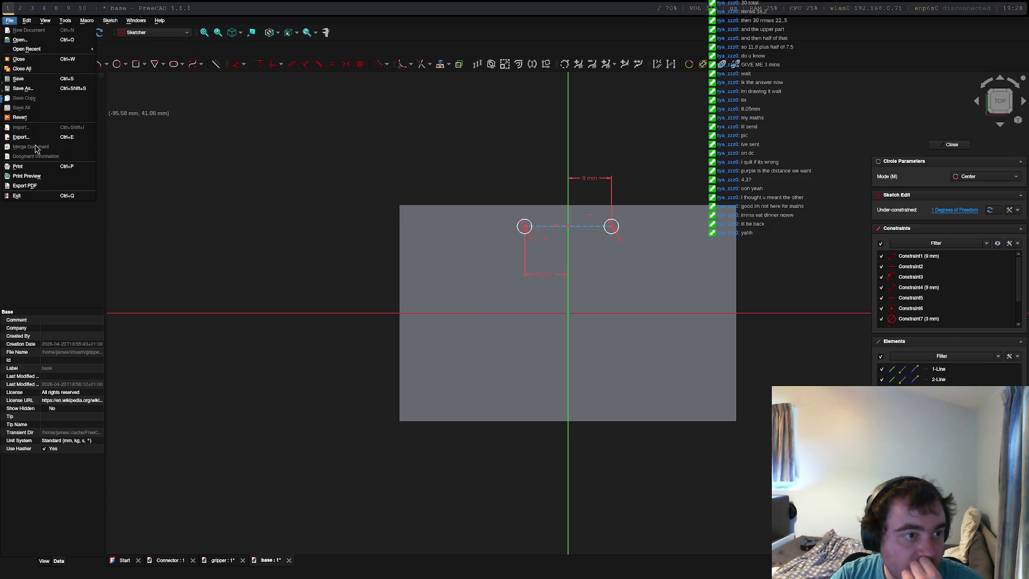
click(25, 90)
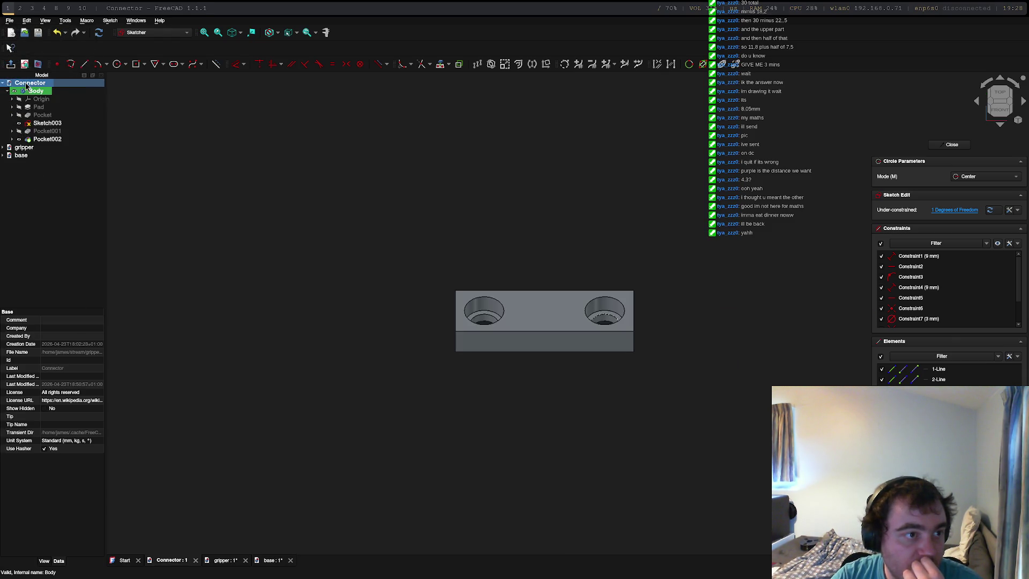
click(3, 130)
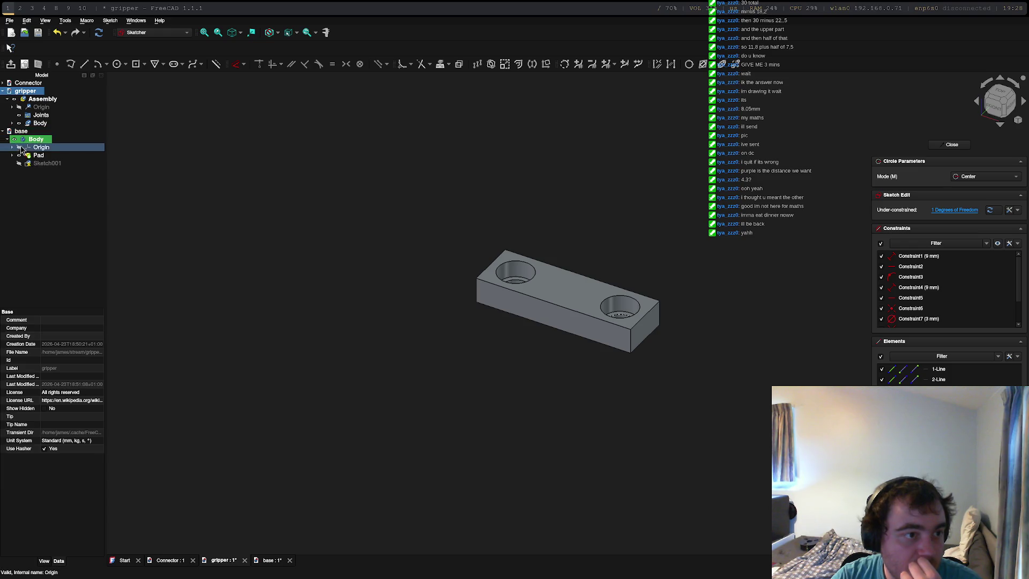
click(21, 131)
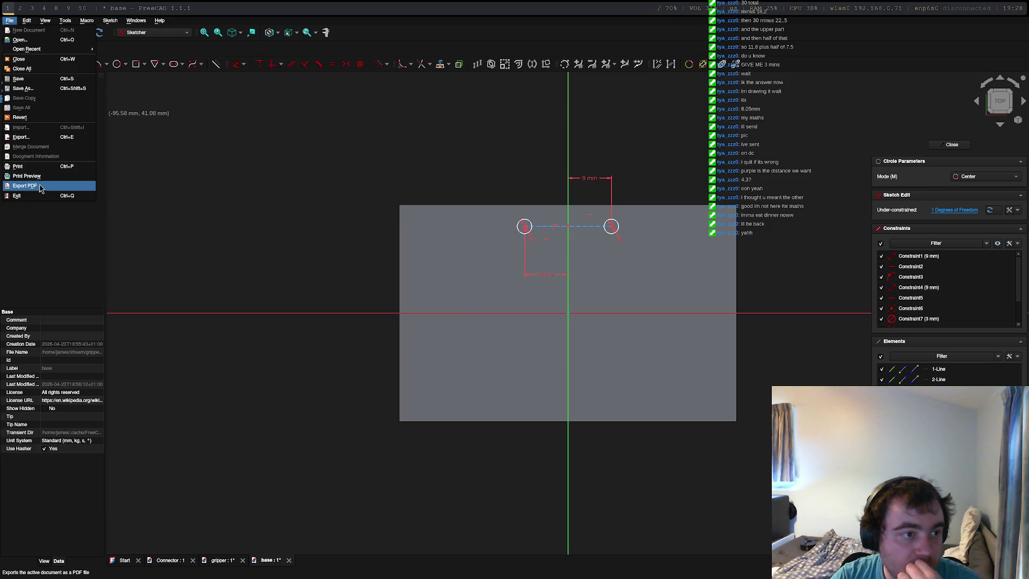
click(51, 233)
click(41, 115)
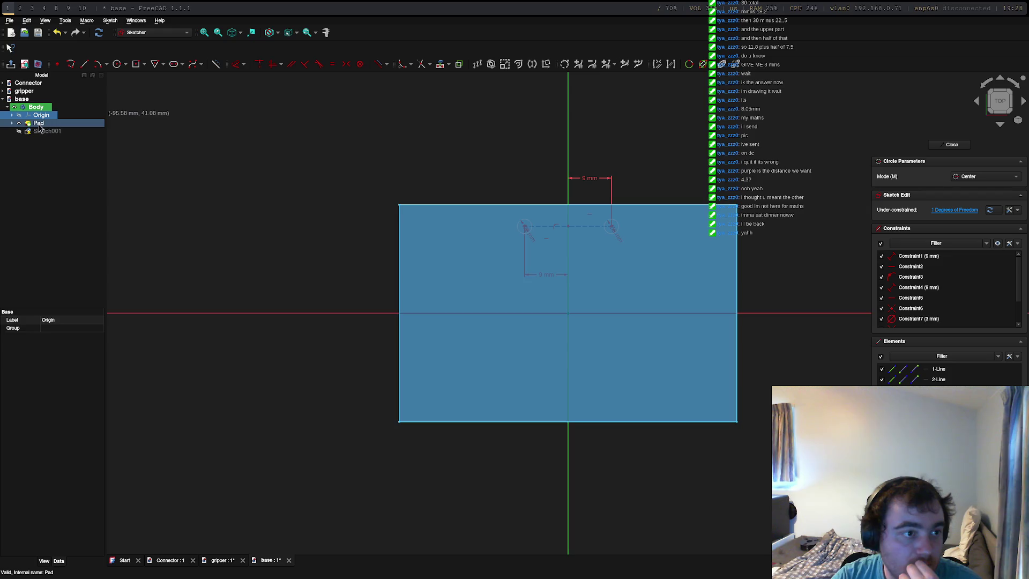
click(37, 108)
right_click(39, 109)
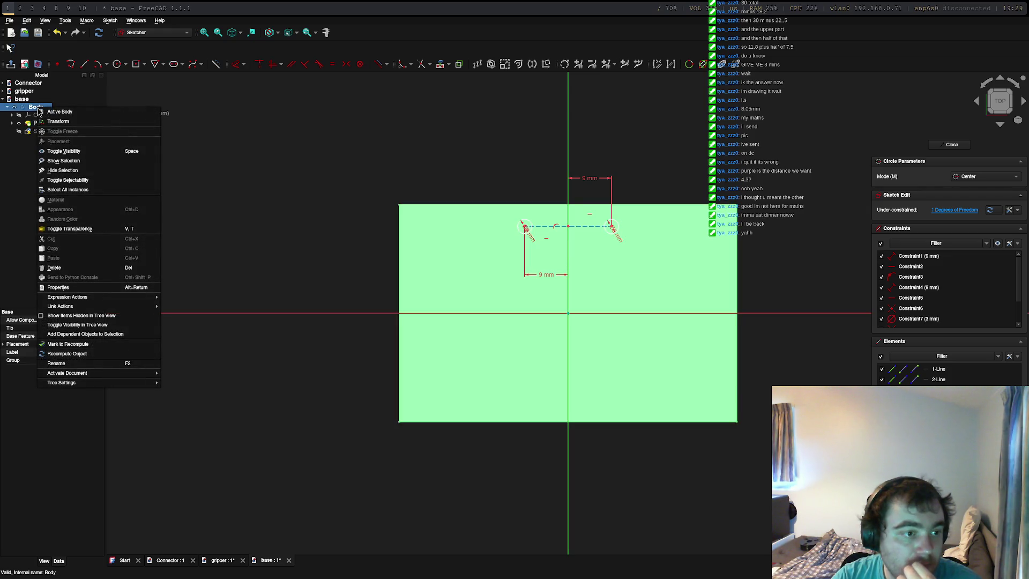
click(17, 197)
click(9, 21)
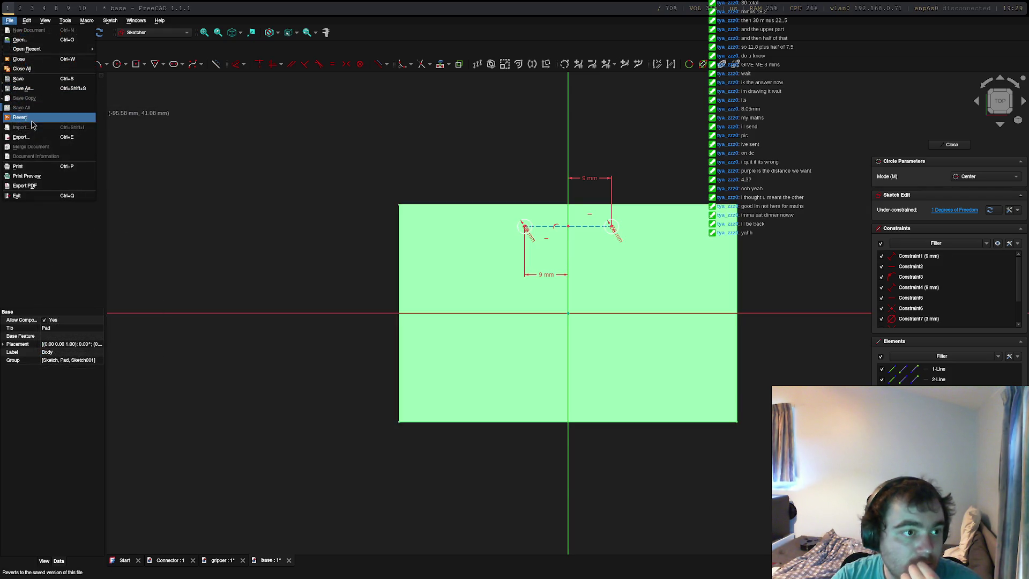
click(52, 161)
click(37, 107)
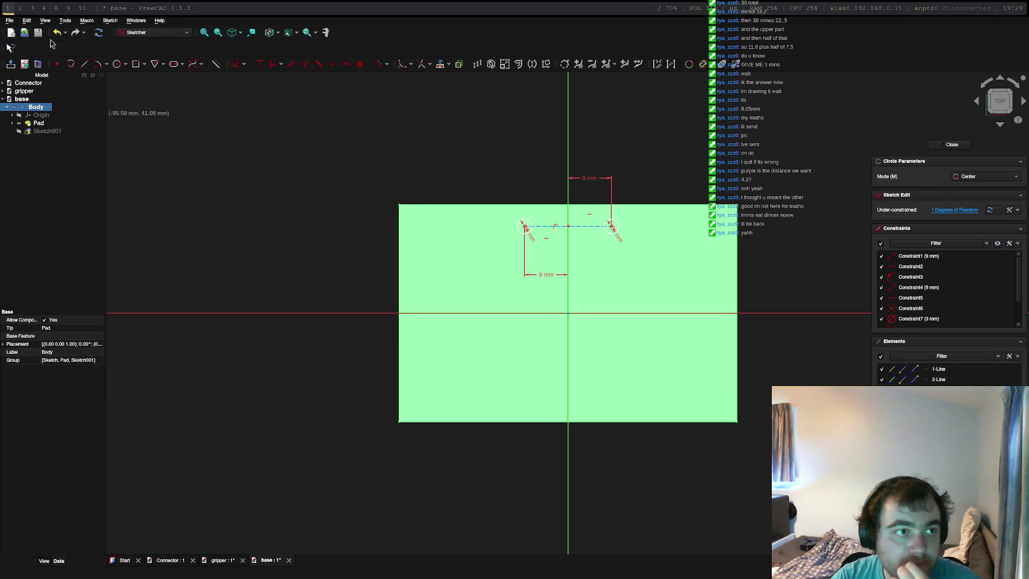
click(153, 32)
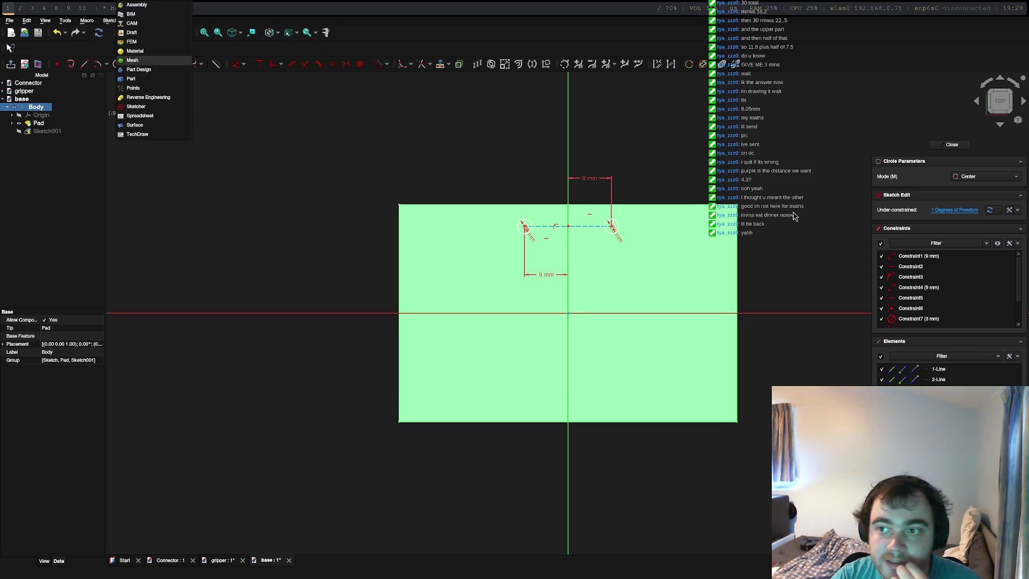
click(775, 208)
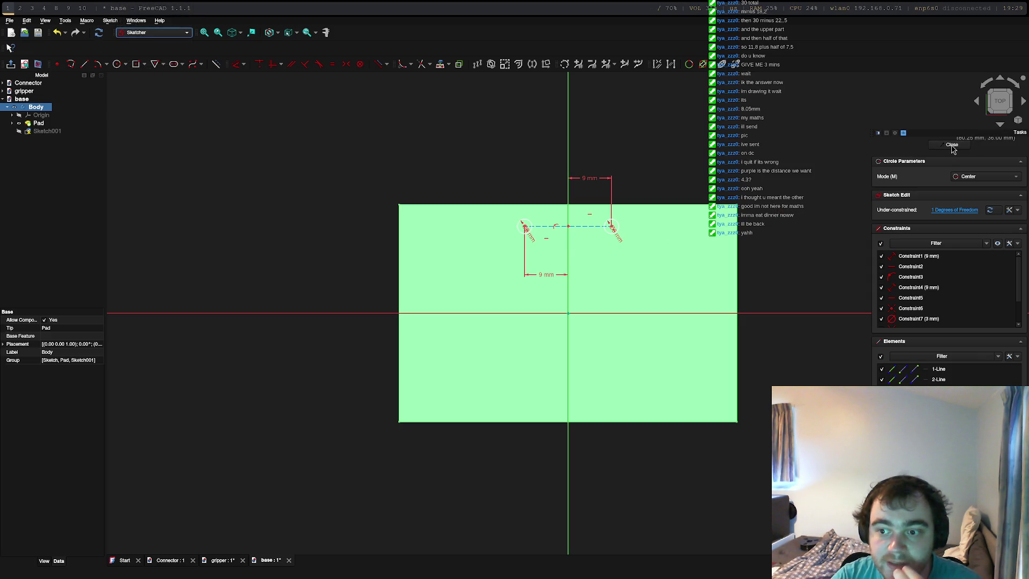
click(952, 146)
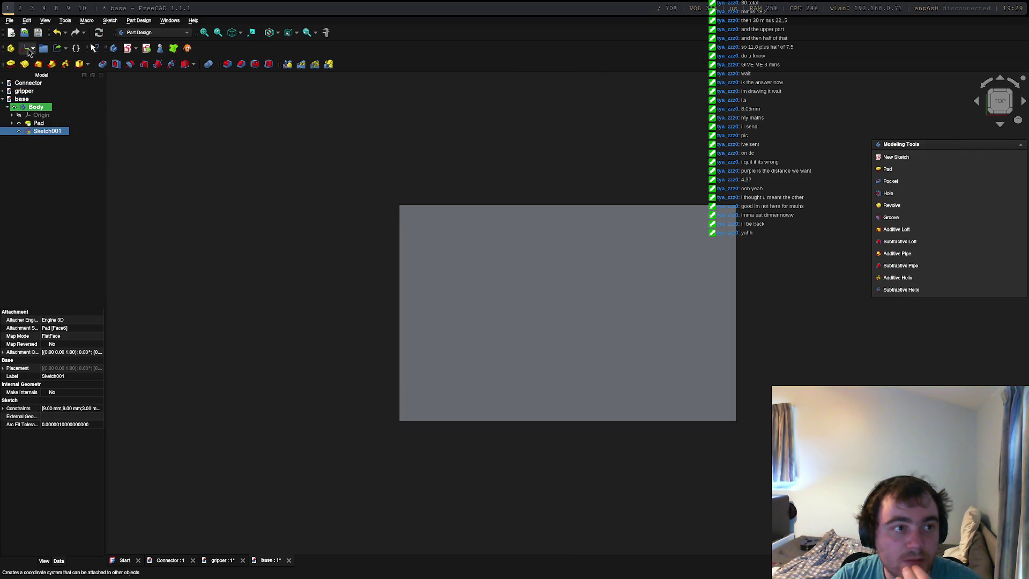
Start File > Import and browse to the Downloads folder in the home directory.
click(8, 20)
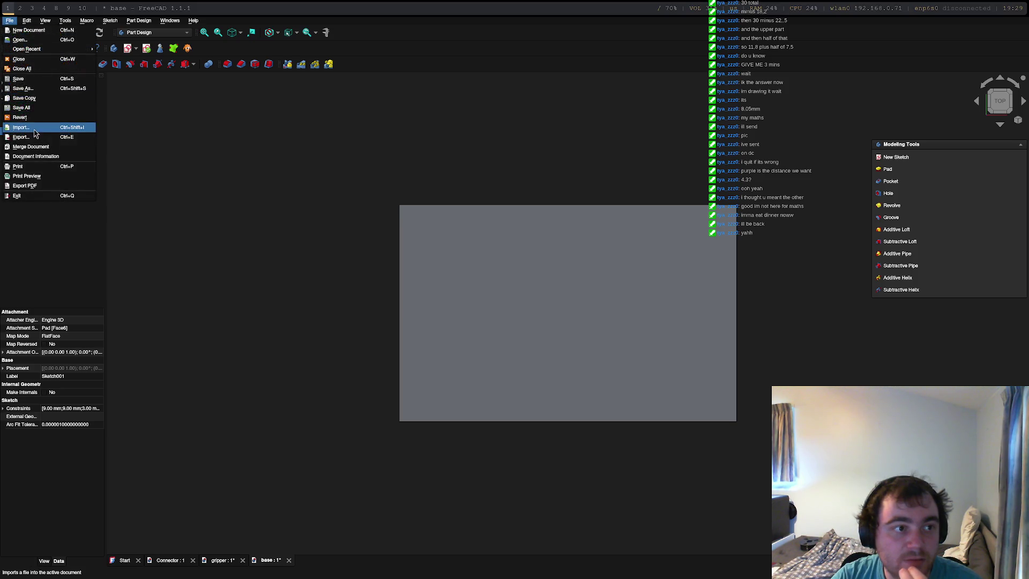
click(36, 133)
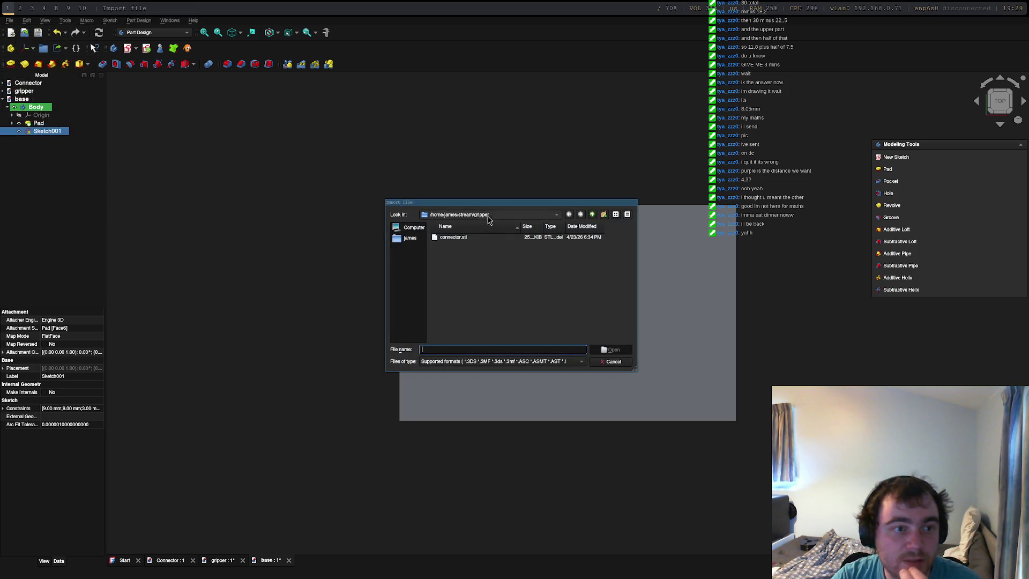
click(410, 238)
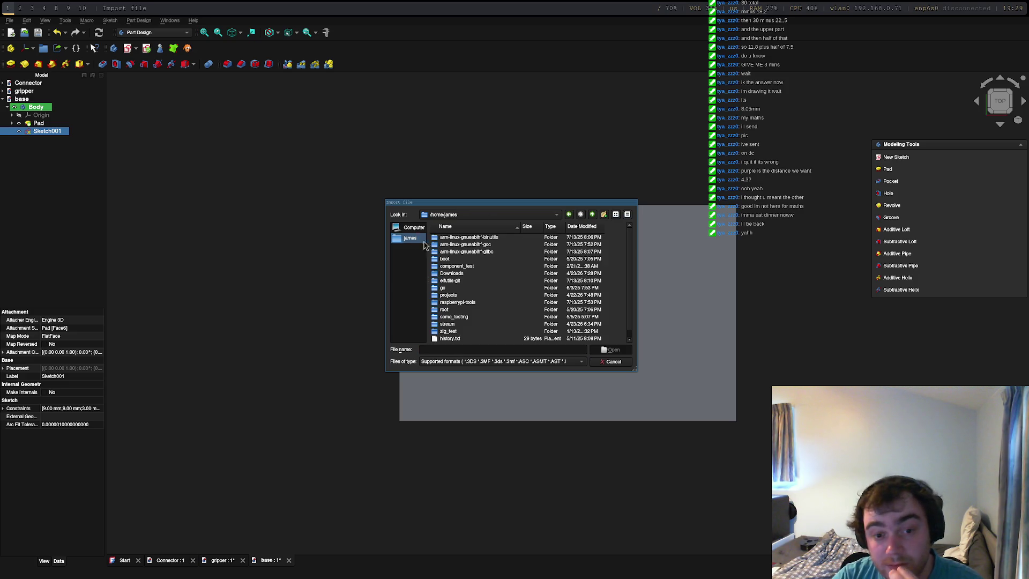
double_click(452, 273)
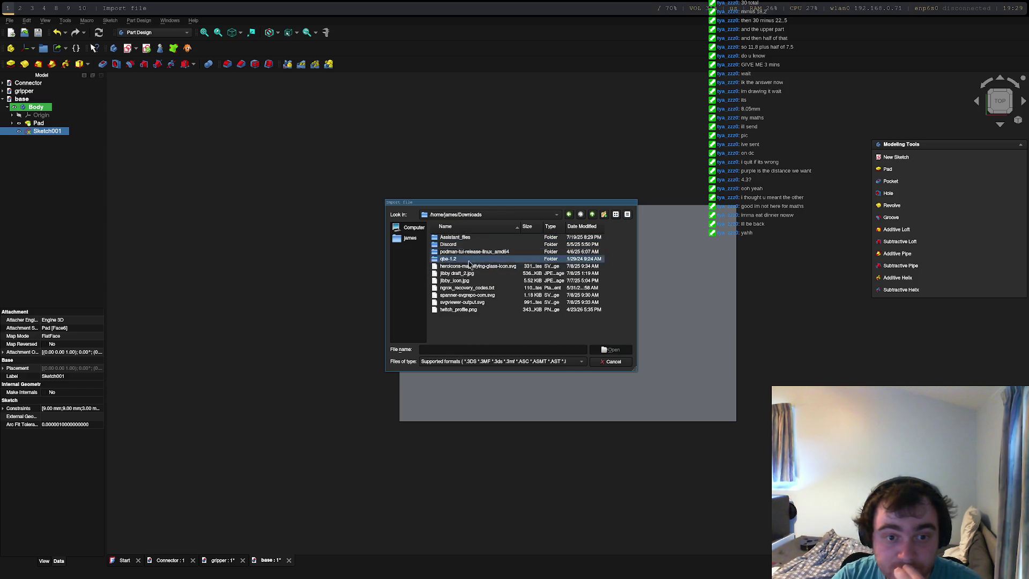
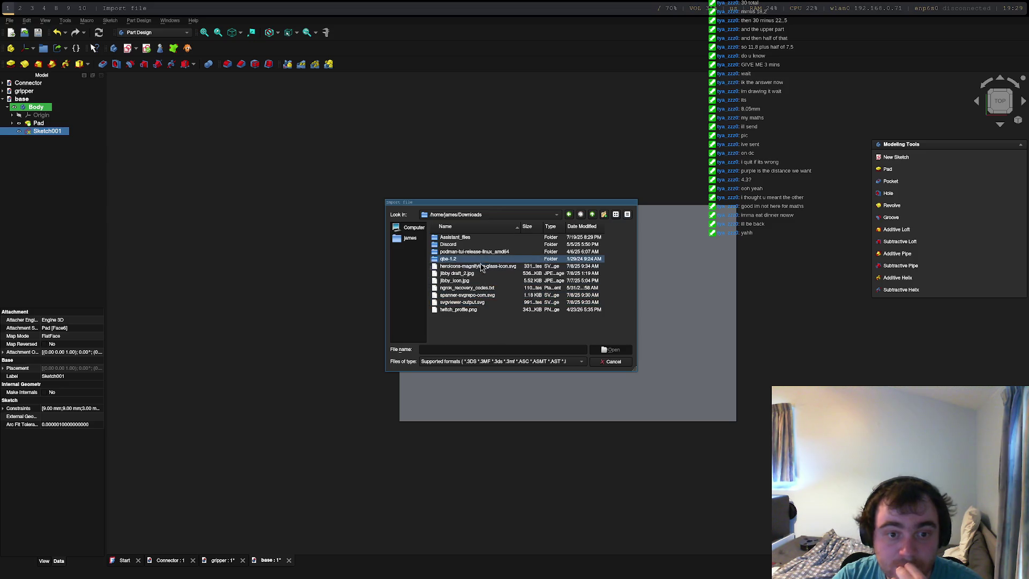
Switch from FreeCAD's import dialog to the browser workspace with the downloaded SG90 servo model.
key(super+2)
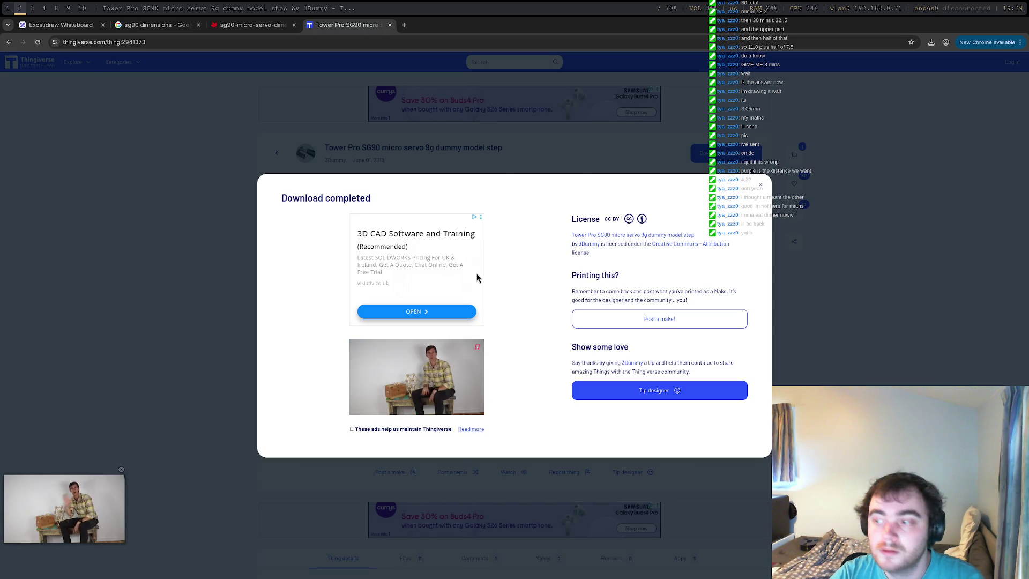
Open a terminal, move into Downloads and list its contents.
key(super+Return)
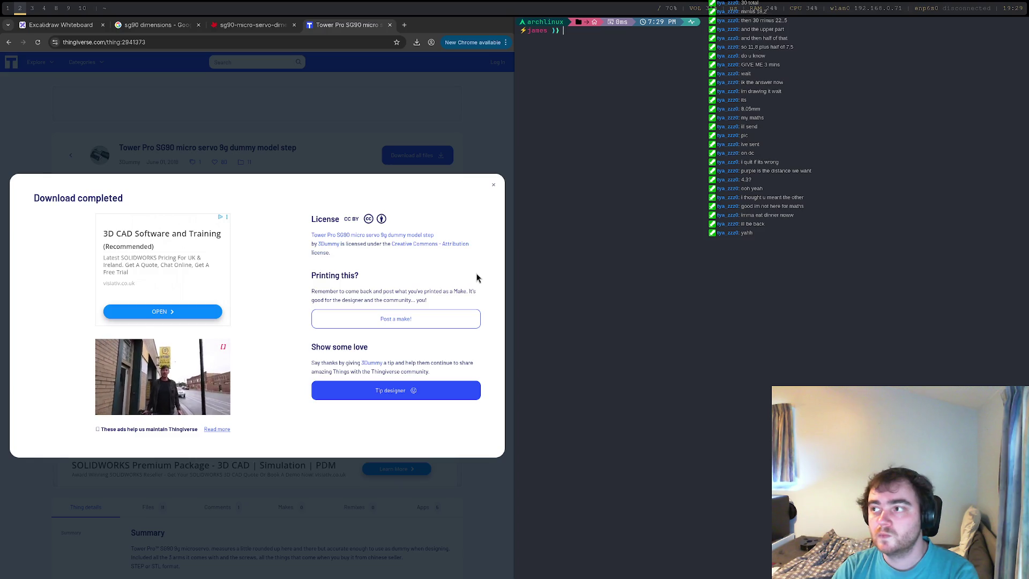
text(cd Do)
key(Tab)
key(Return)
text(ls)
key(Return)
Unzip the Tower Pro SG90 servo archive and list the extracted folders.
text(cd)
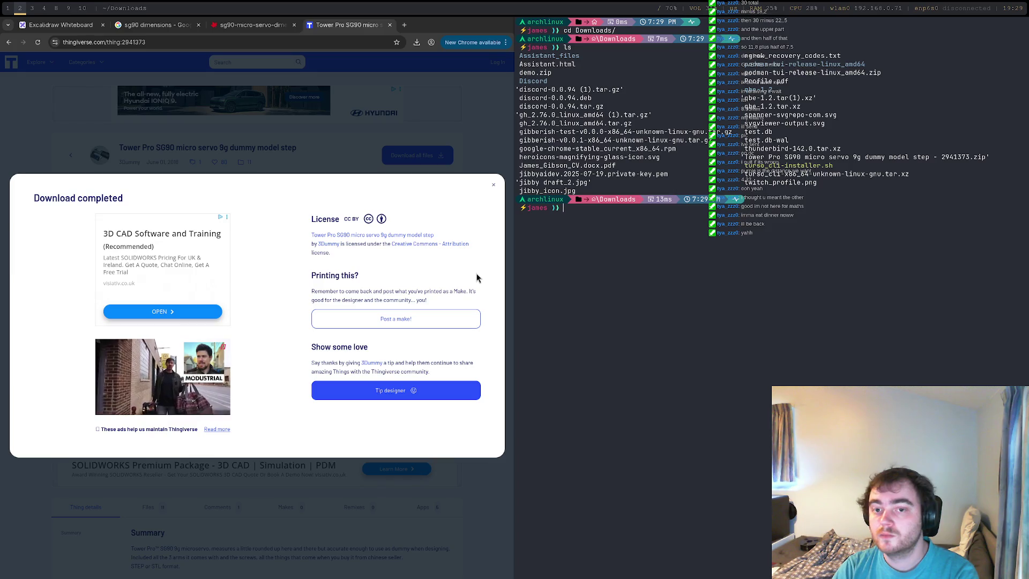
key(BackSpace)
key(BackSpace)
key(BackSpace)
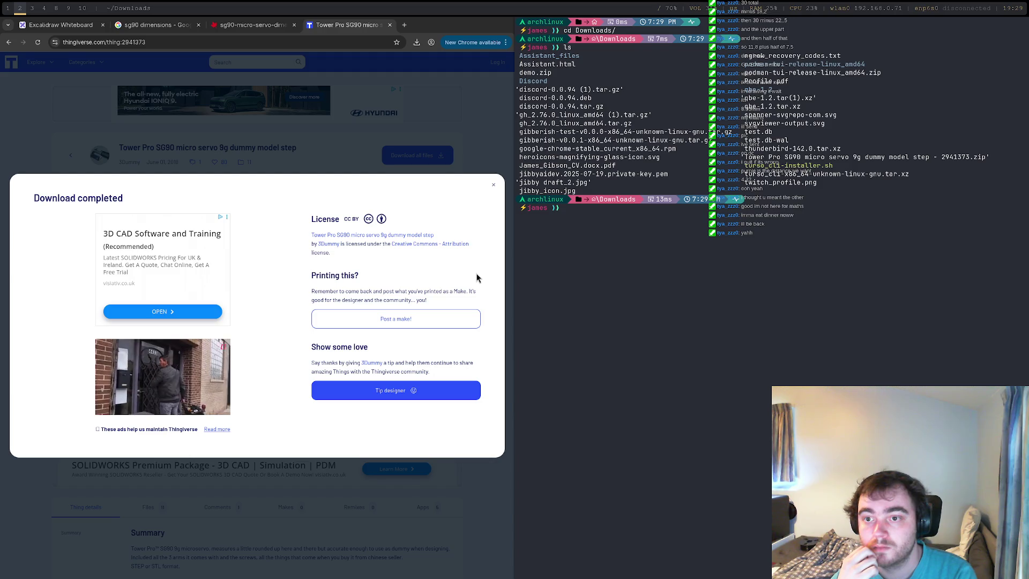
text(unzu)
key(BackSpace)
text(ip)
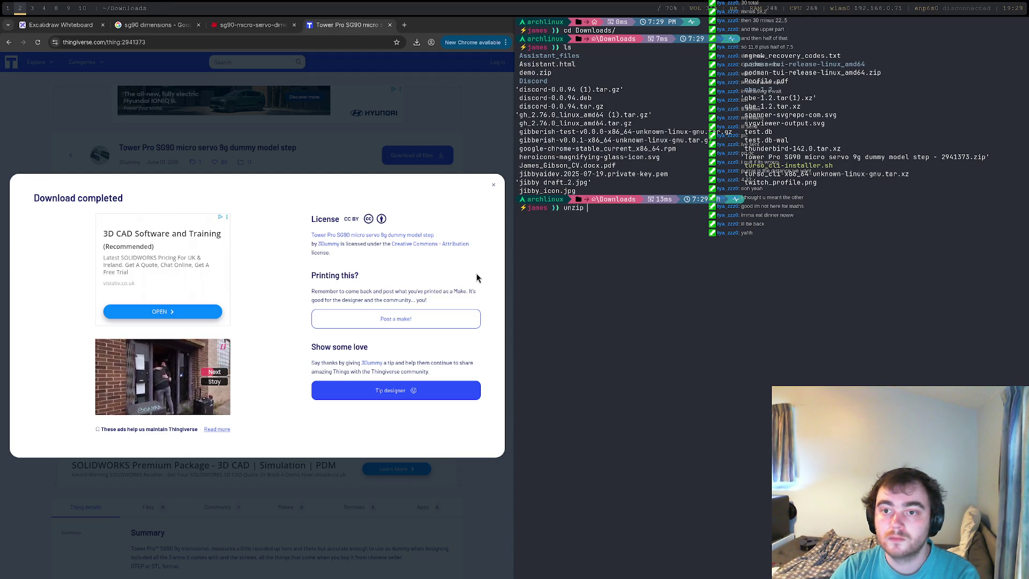
text( 'Tow)
key(Tab)
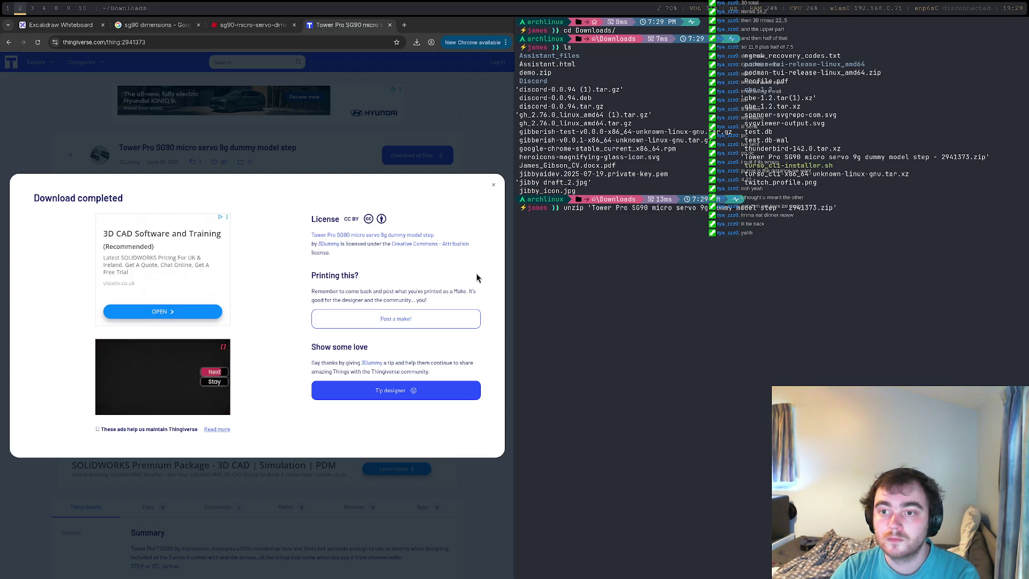
key(Return)
text(ls)
key(Return)
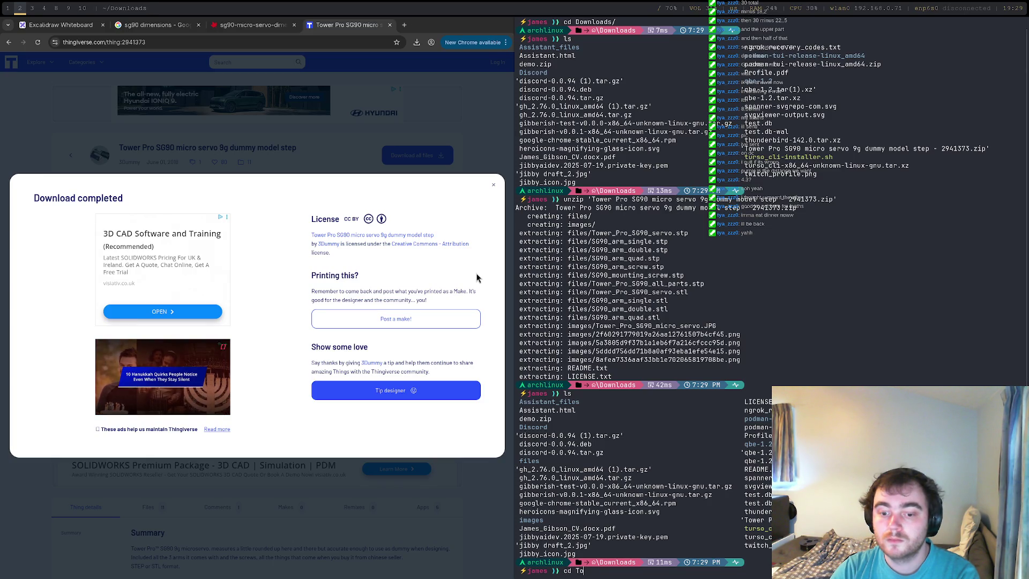
Go into the extracted images folder and list its contents.
key(BackSpace)
key(BackSpace)
text('To)
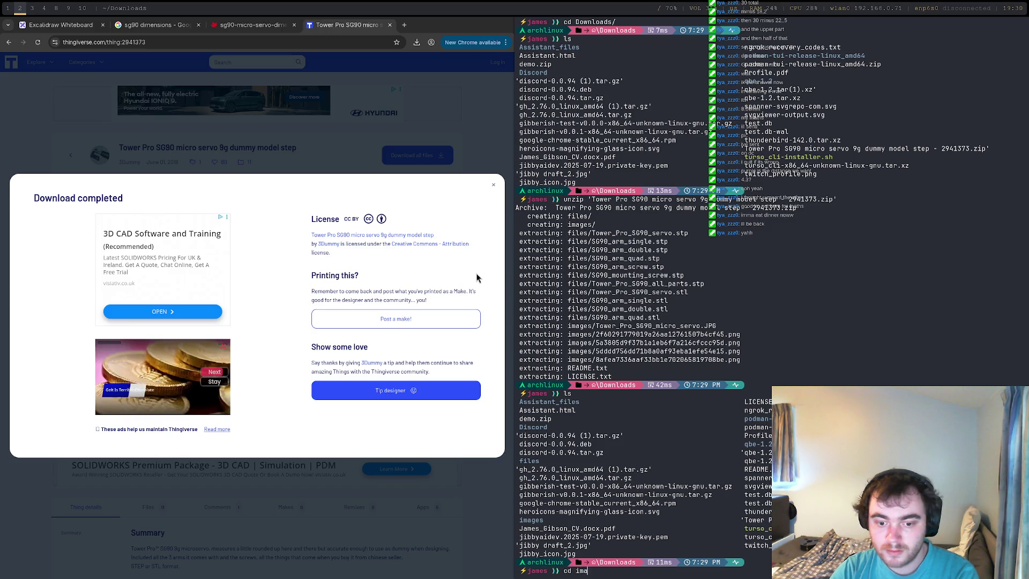
text(d images/)
key(Return)
text(ls)
key(Return)
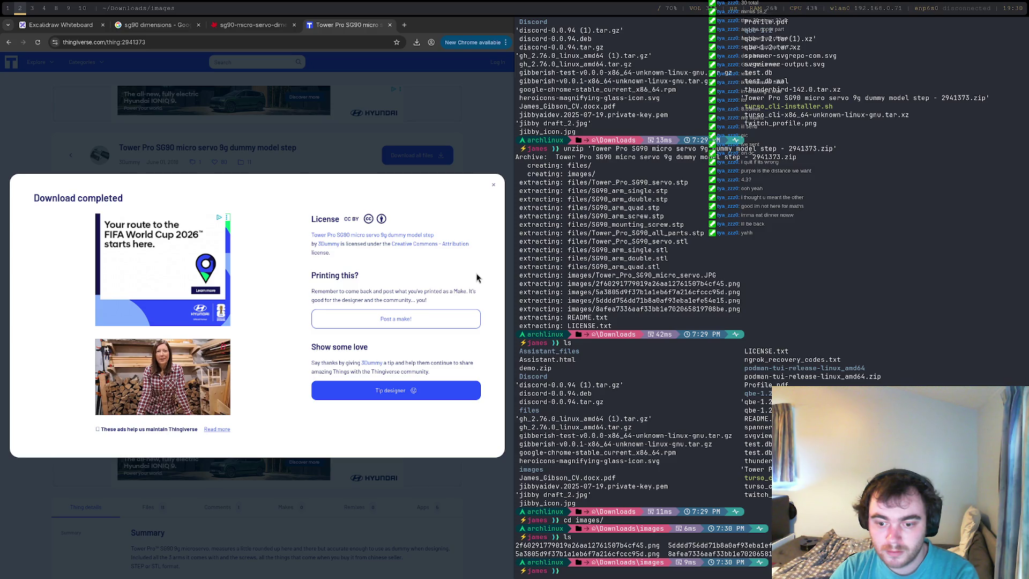
Move into the files folder, list the SG90 STP/STL parts, and return to FreeCAD.
key(Return)
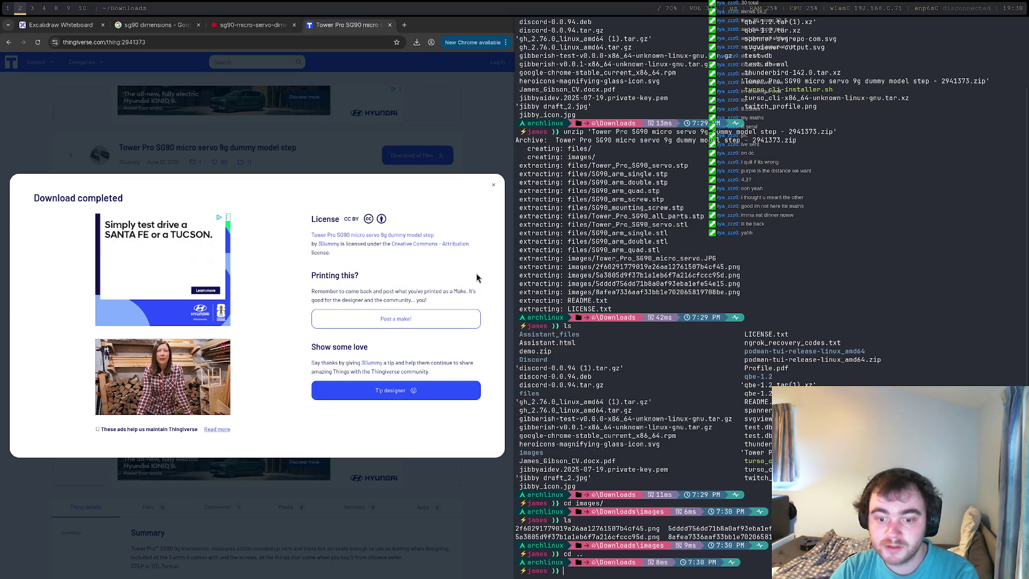
text(cd ..)
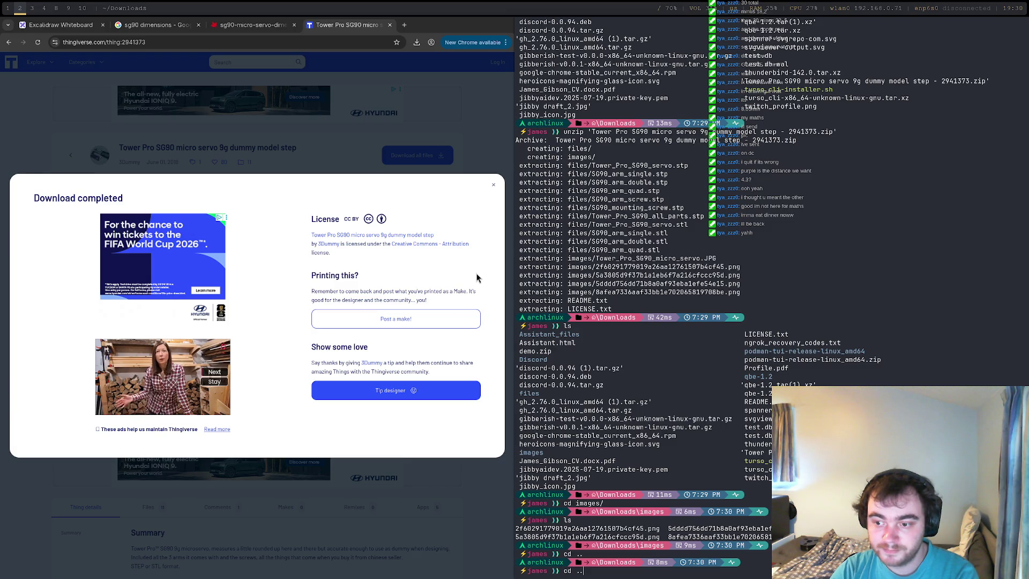
key(BackSpace)
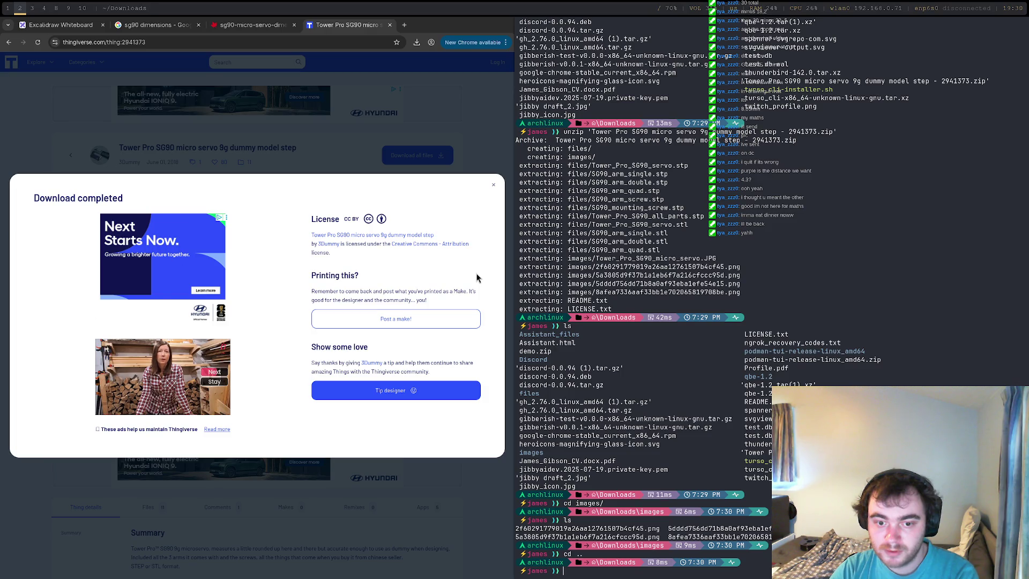
key(Return)
text(ls)
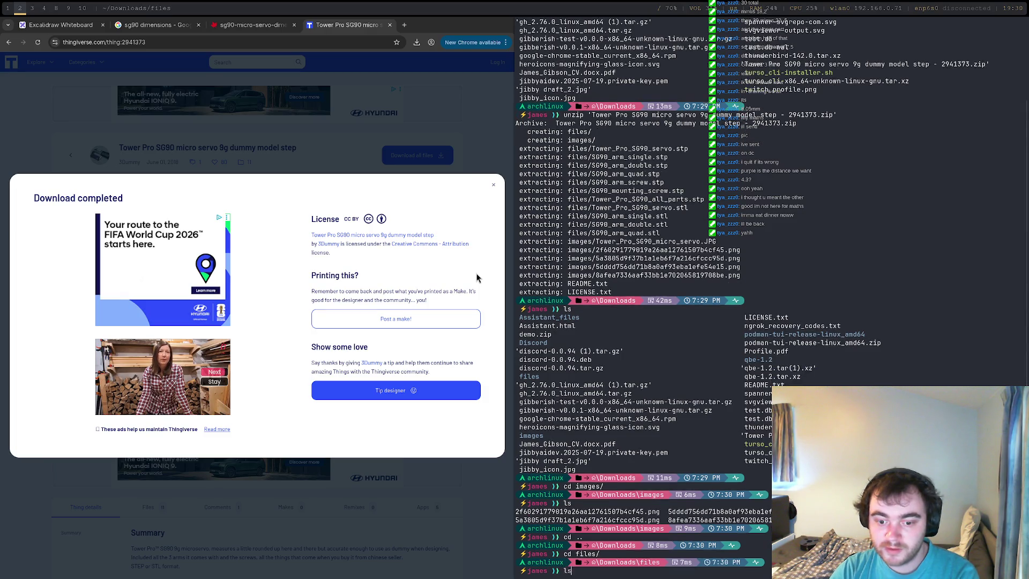
key(Return)
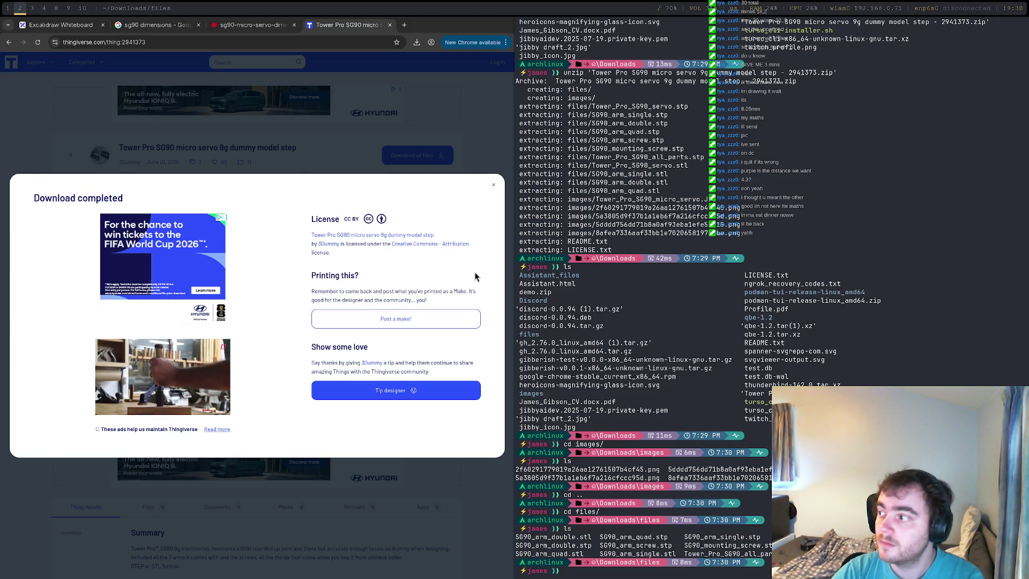
key(super+1)
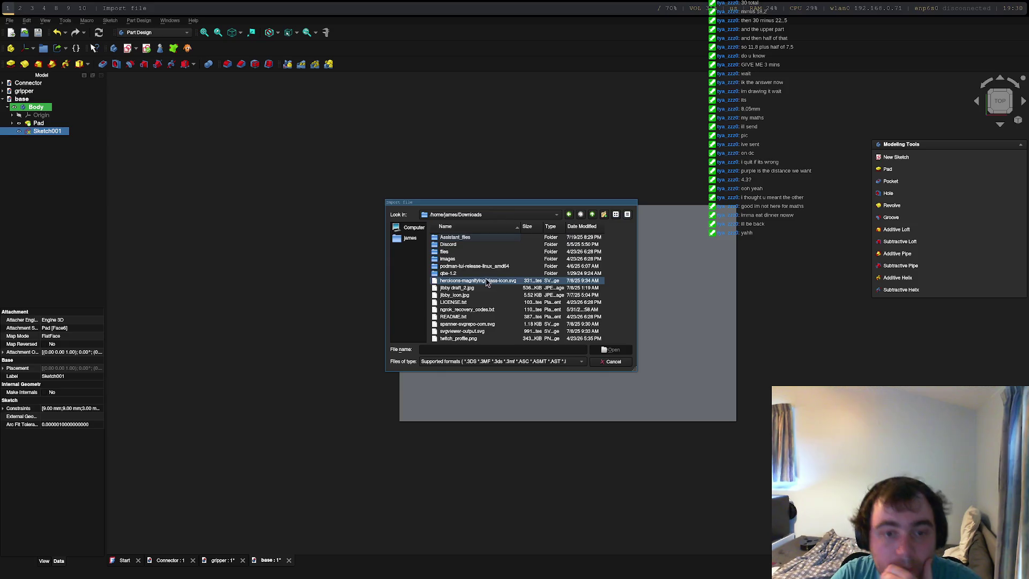
Open files/Tower_Pro_SG90_servo.stp in the Import file dialog.
double_click(443, 251)
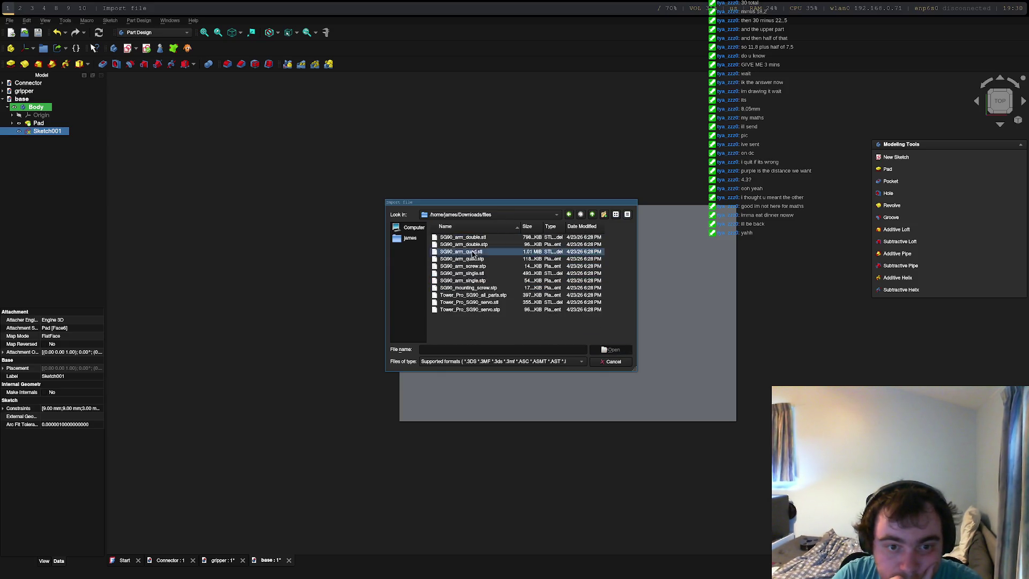
click(491, 311)
click(610, 349)
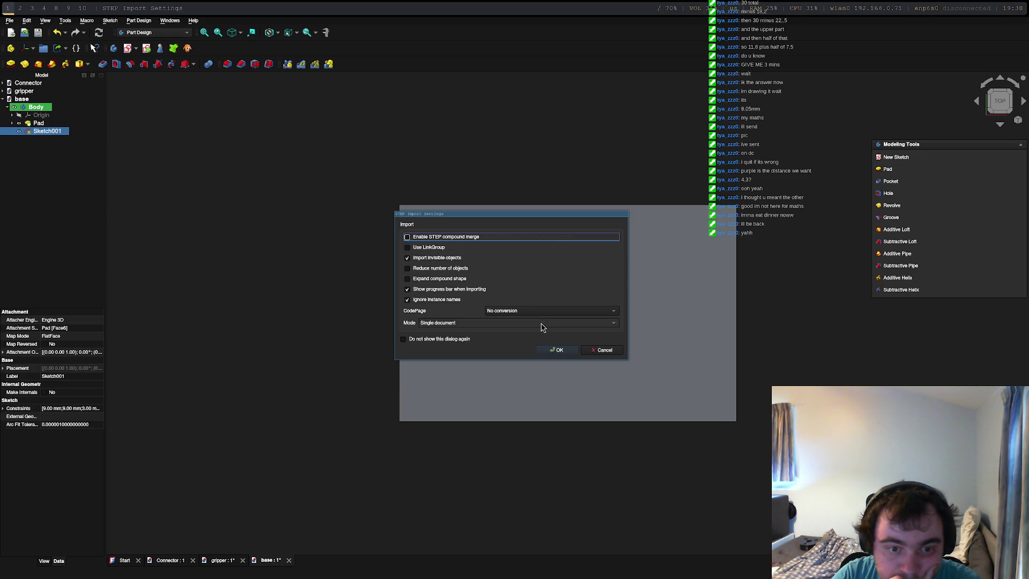
Set the STEP import mode to Single document and import the servo model.
click(542, 323)
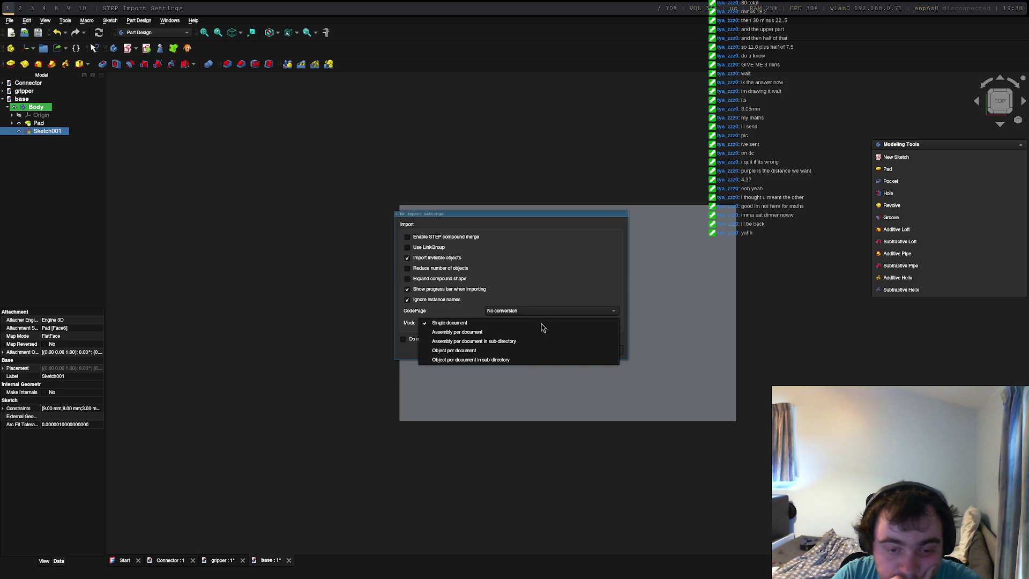
click(525, 351)
click(535, 324)
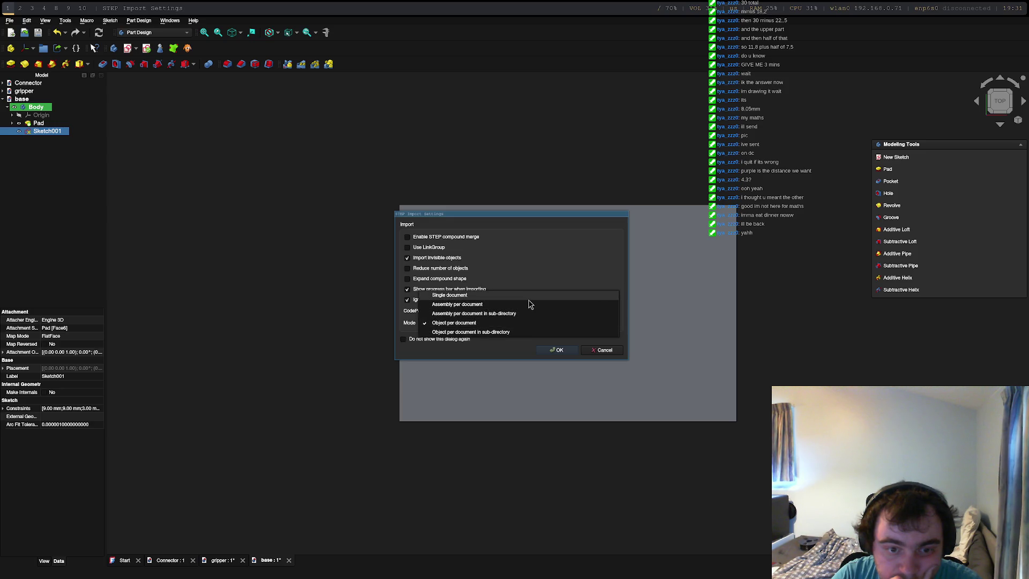
click(524, 322)
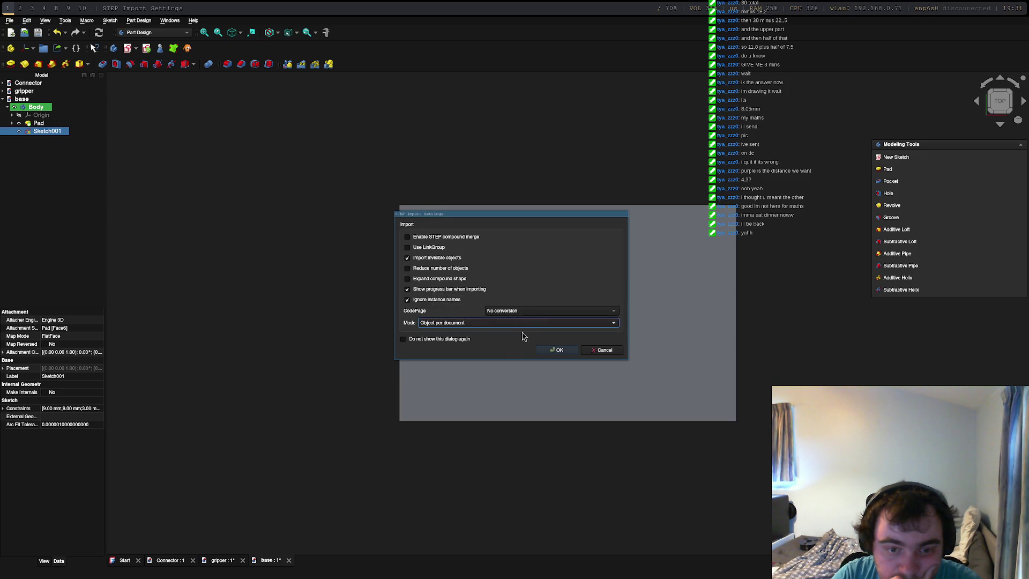
click(530, 322)
click(524, 322)
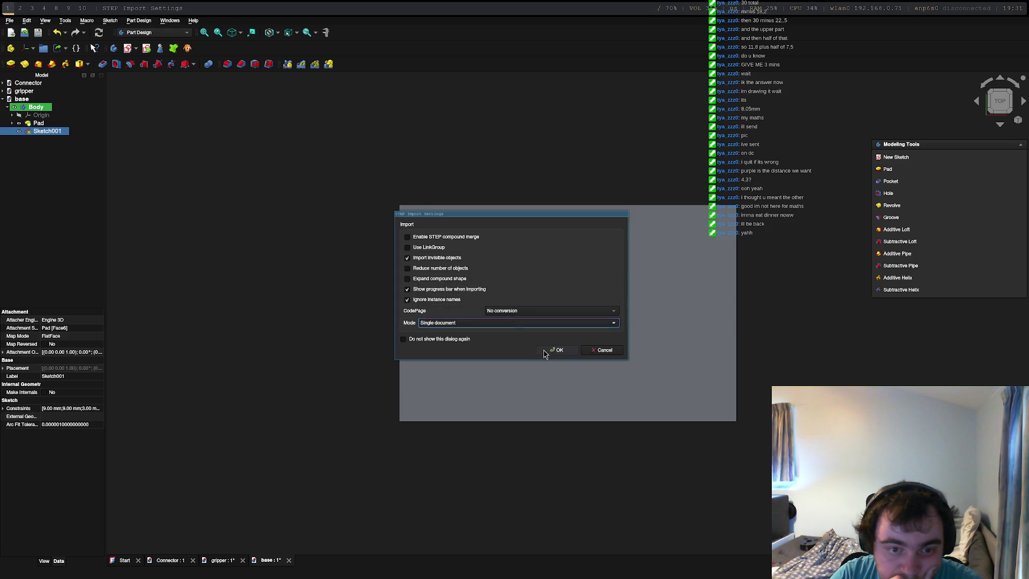
click(551, 316)
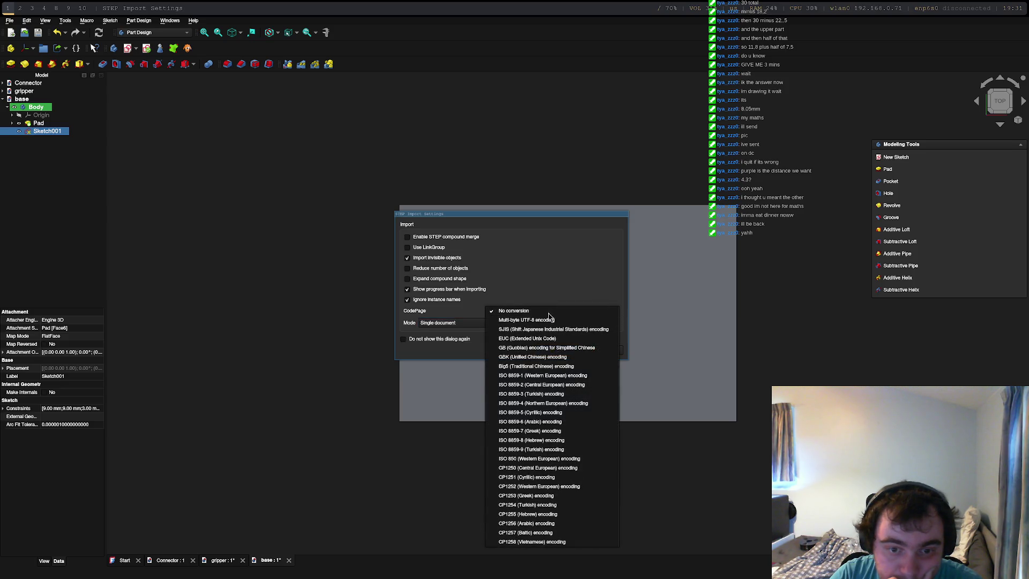
click(478, 313)
click(558, 352)
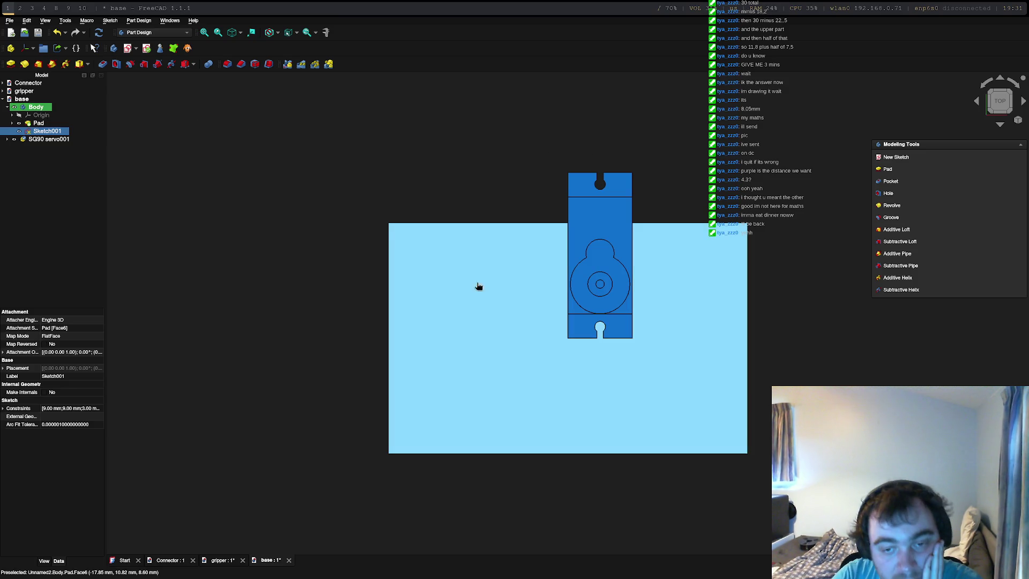
Select the imported SG90 servo part sitting over the base pad.
click(477, 282)
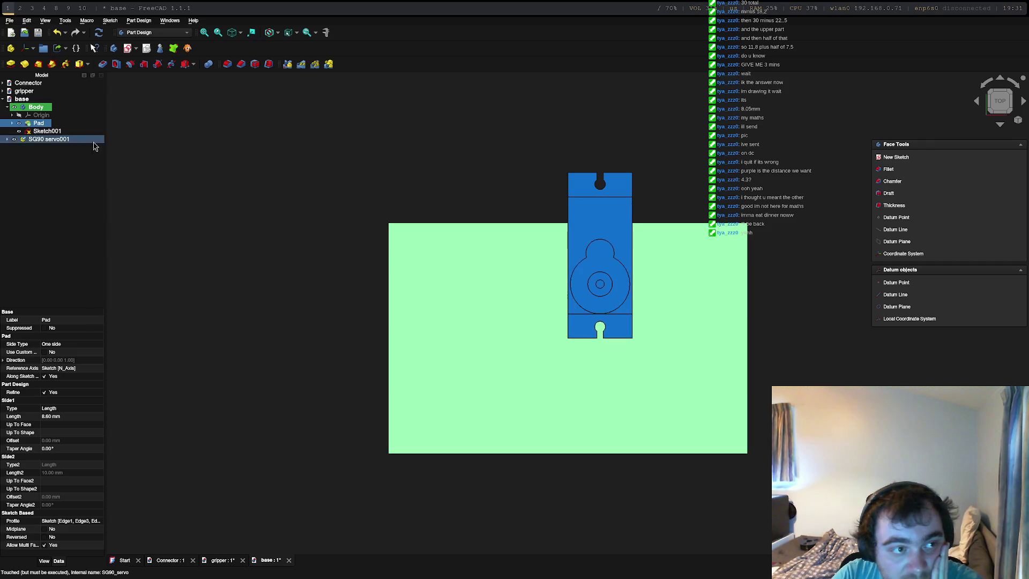
double_click(51, 133)
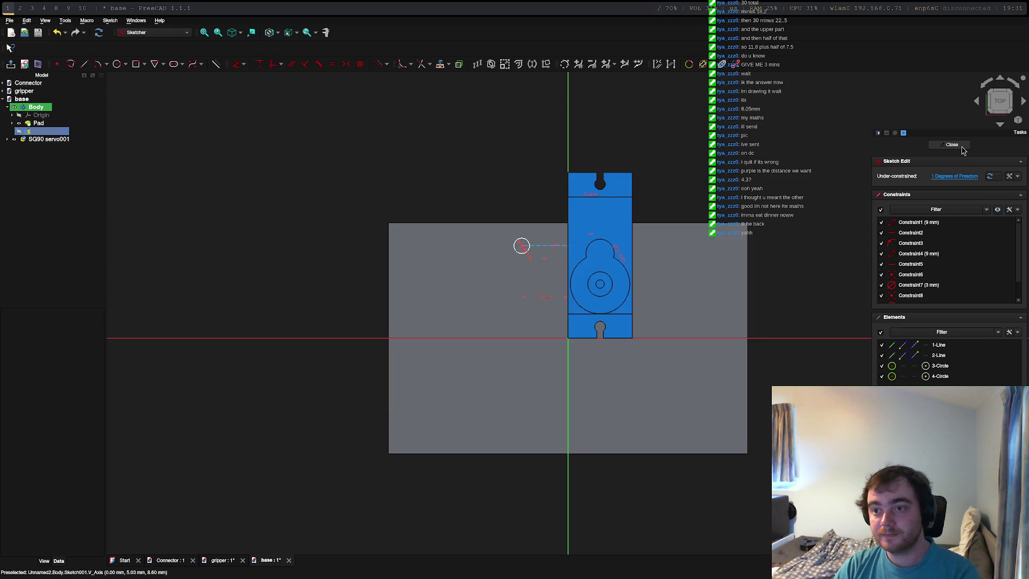
click(962, 148)
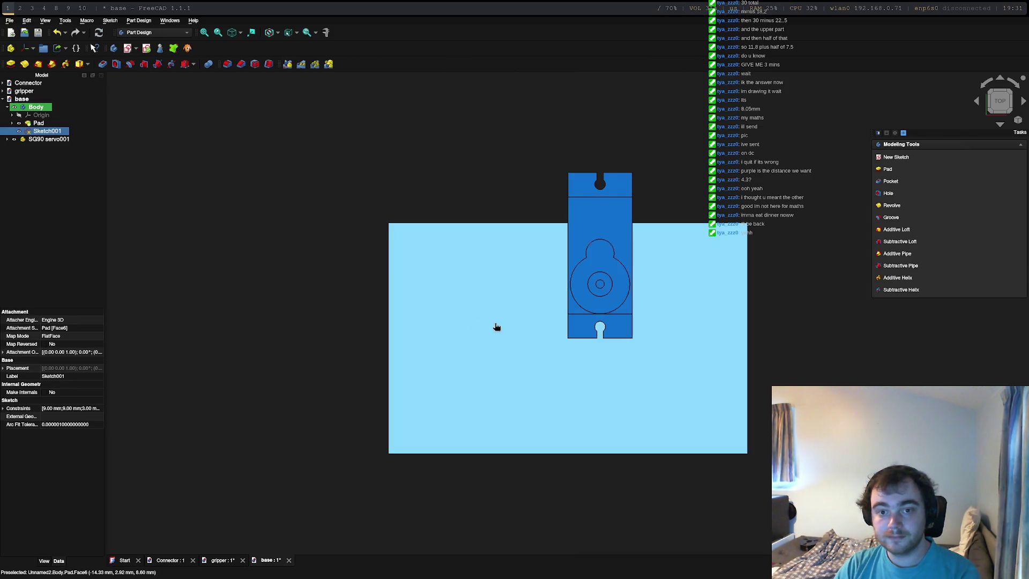
click(497, 326)
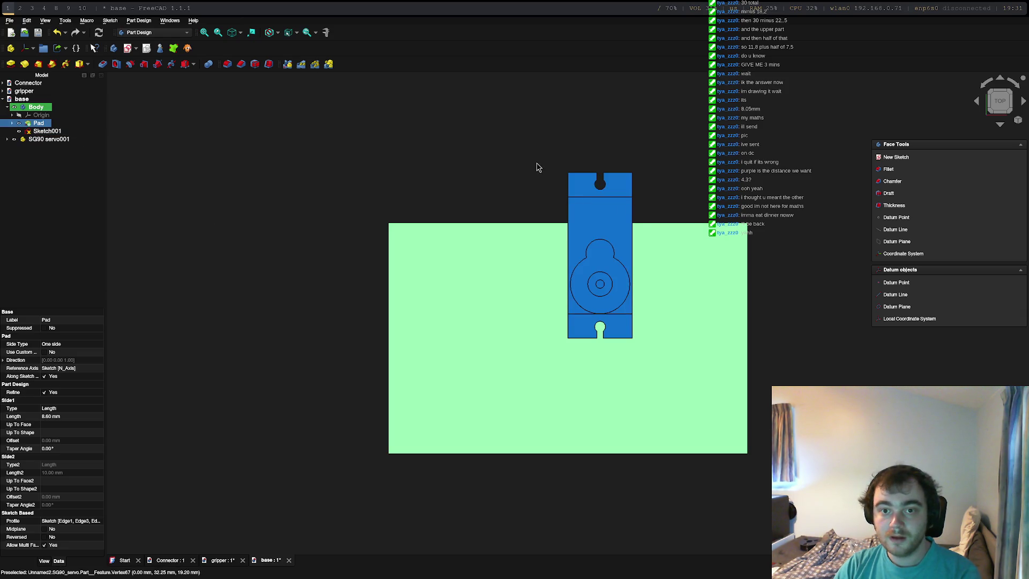
click(613, 185)
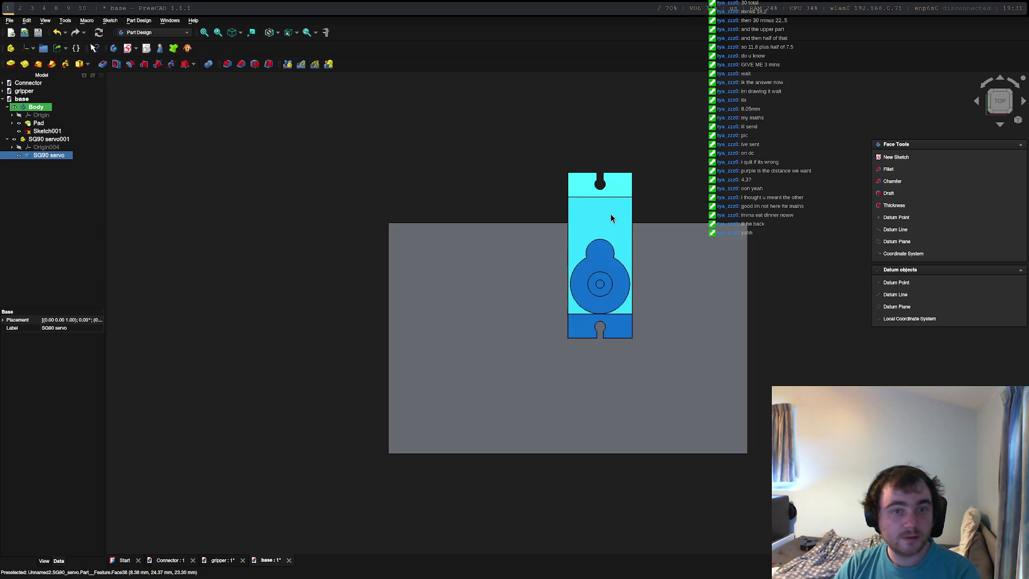
Transform the SG90 servo: rotate -90° and offset it 28 mm and 19 mm on the plate.
double_click(49, 155)
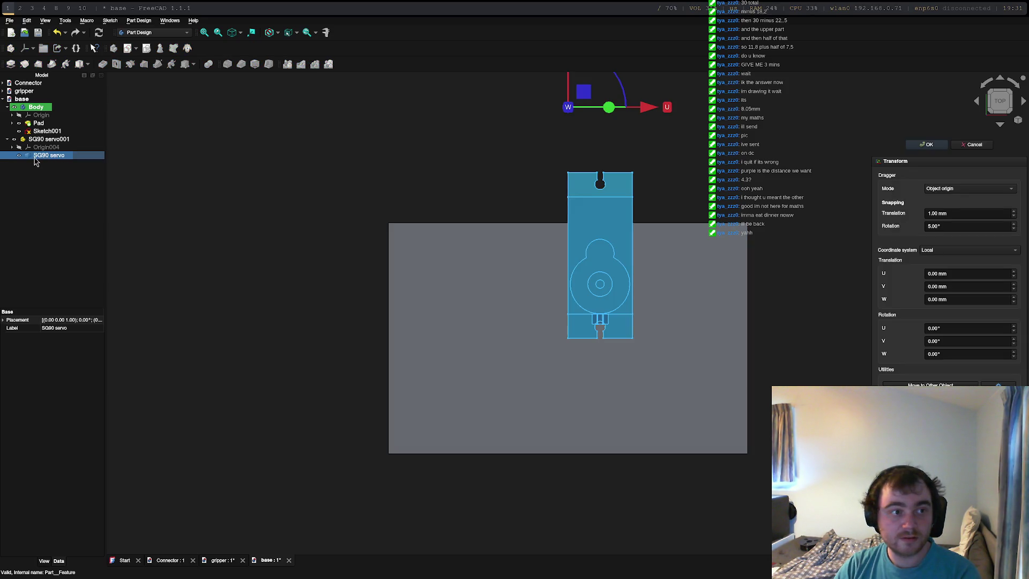
scroll(592, 132, down, 5)
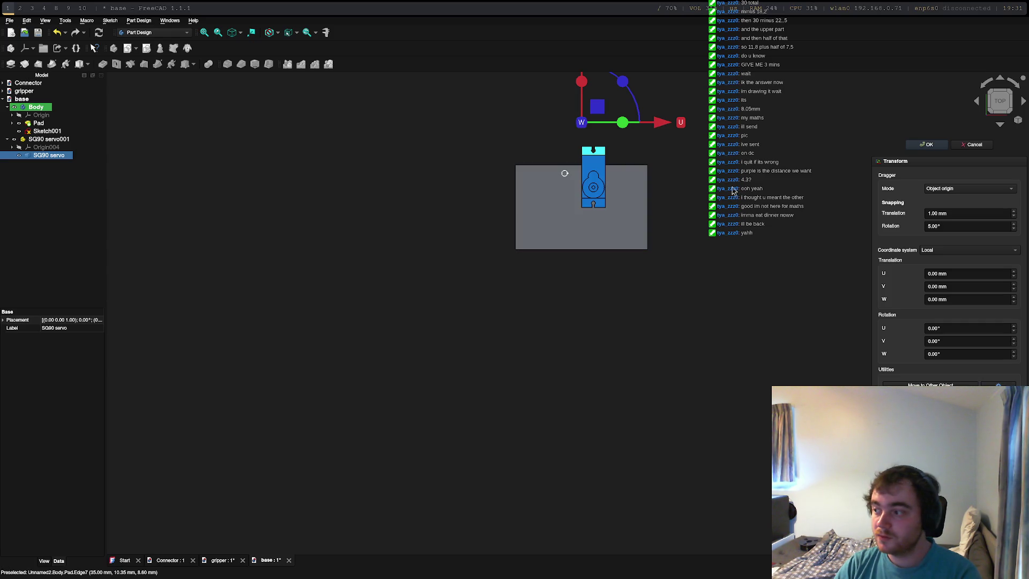
middle_drag(732, 185, 736, 360)
drag(587, 223, 588, 265)
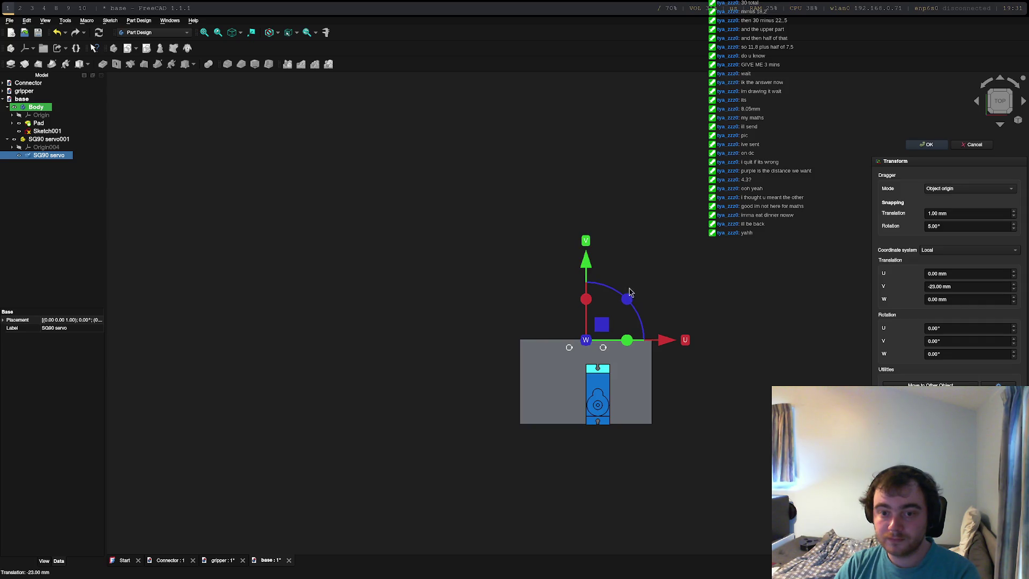
drag(627, 300, 652, 416)
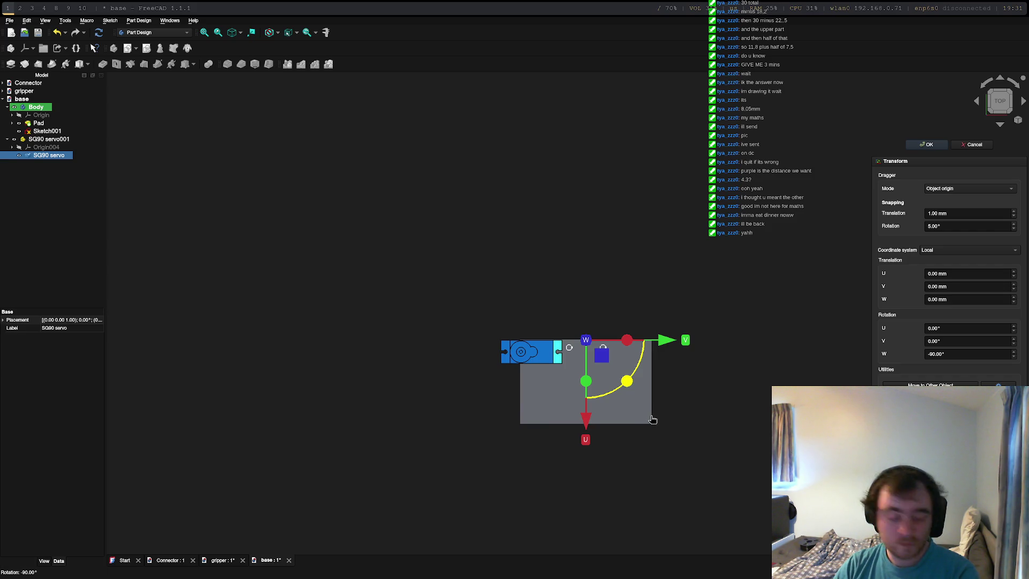
drag(652, 418, 652, 419)
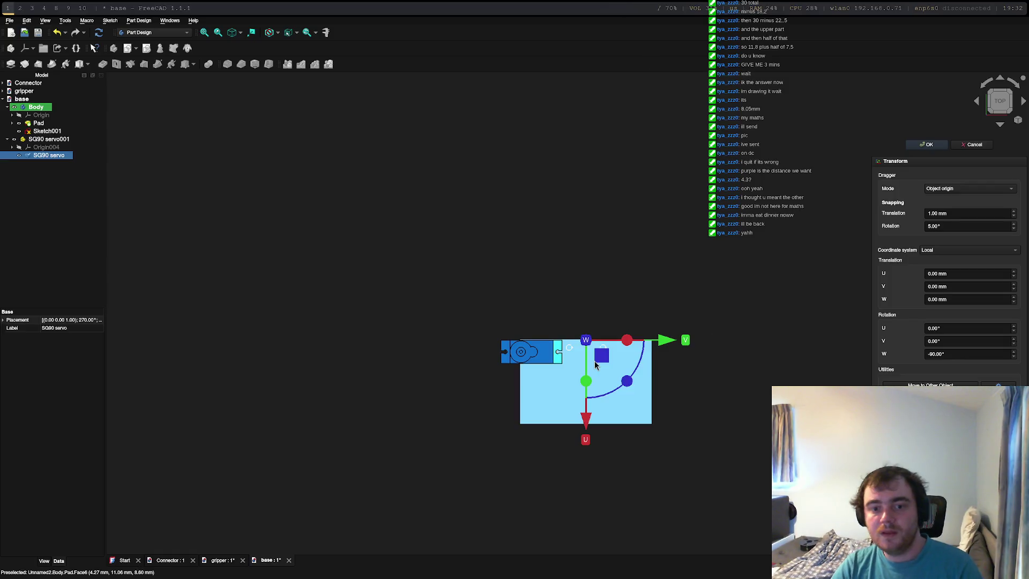
drag(588, 427, 588, 481)
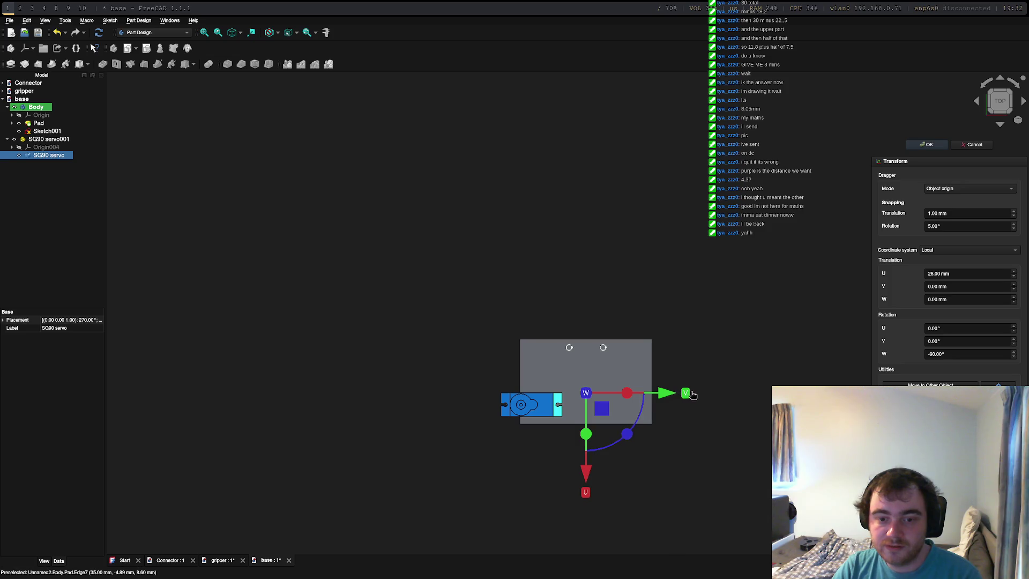
drag(693, 395, 695, 396)
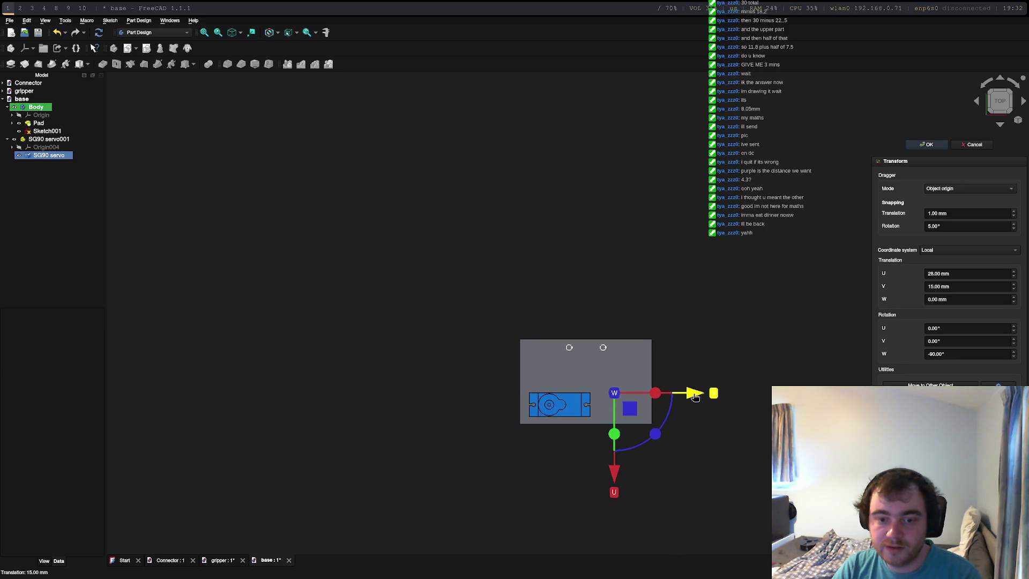
drag(695, 397, 703, 397)
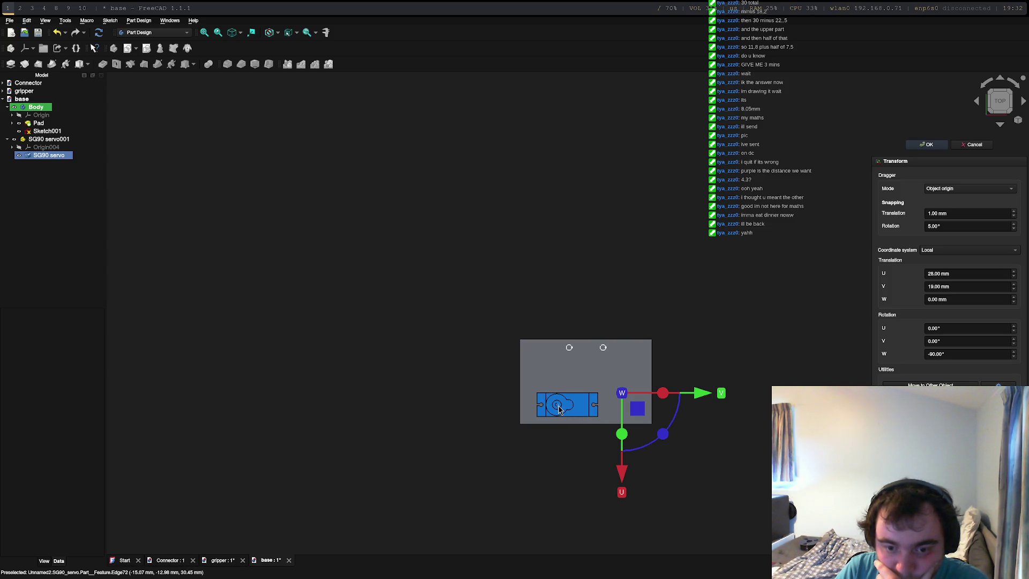
click(558, 378)
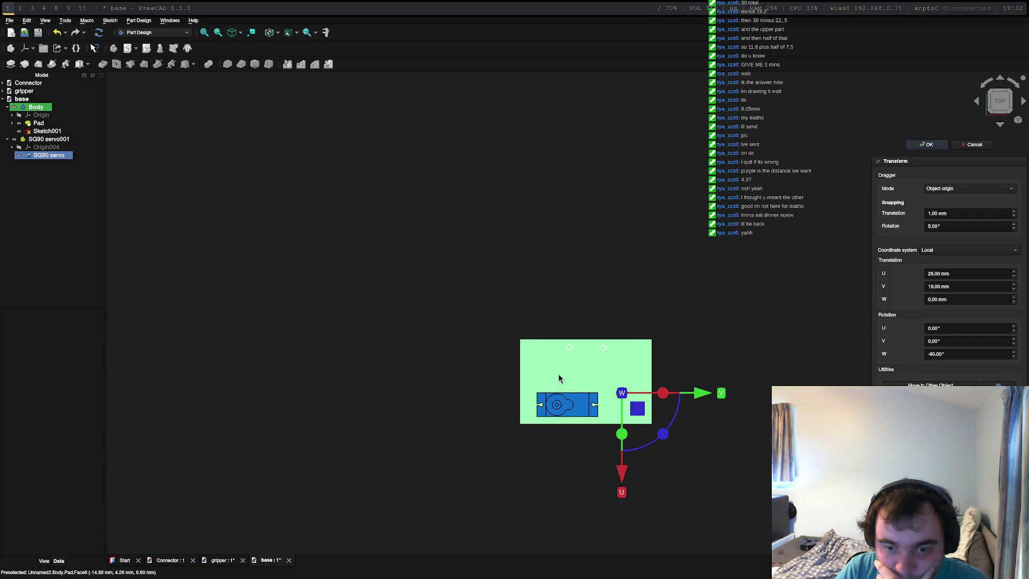
Open the base plate's Sketch001 in Sketcher with the placed servo visible beneath.
right_click(590, 368)
mouse_move(628, 397)
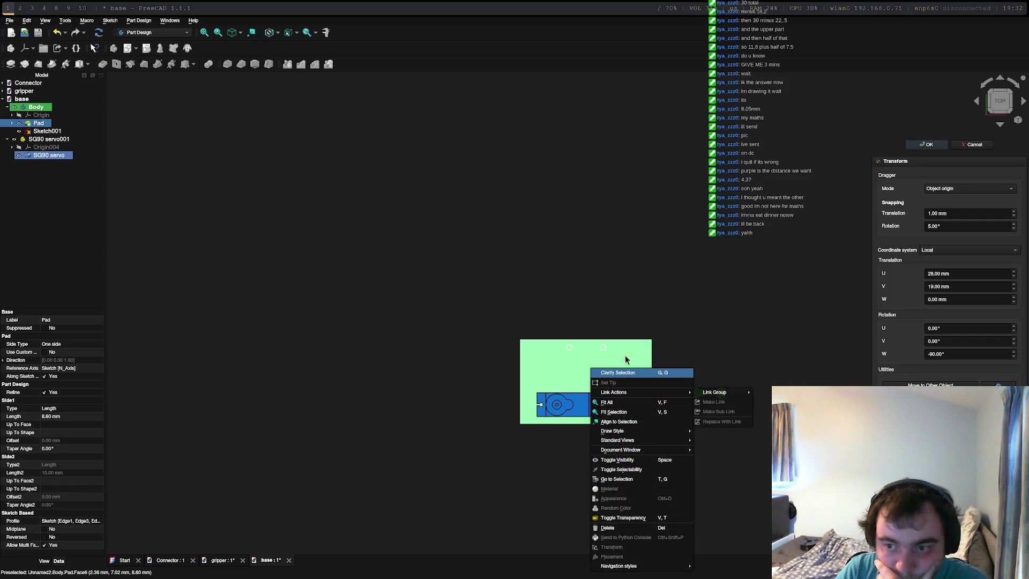
click(539, 364)
click(35, 132)
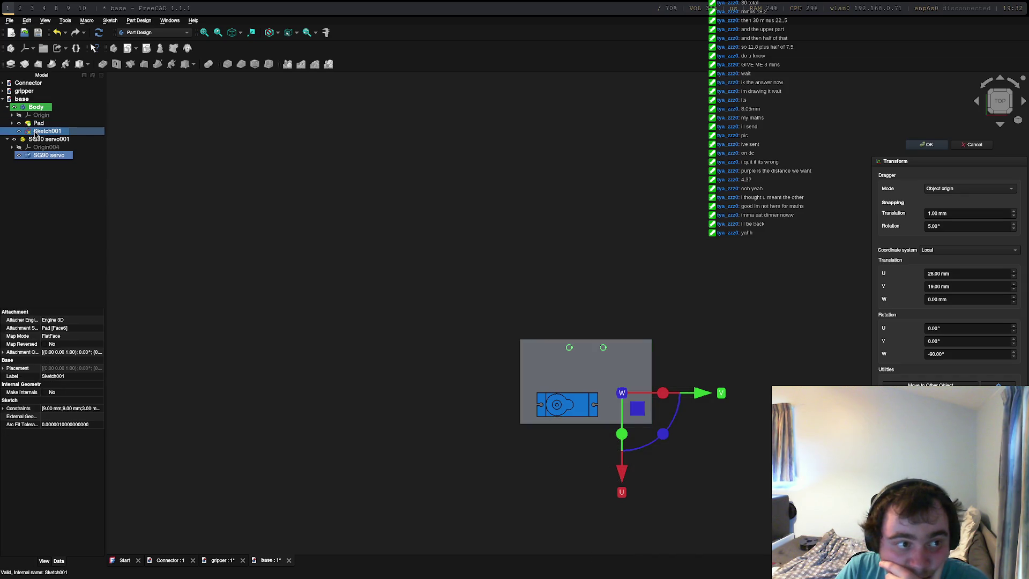
double_click(35, 132)
scroll(598, 391, up, 5)
scroll(598, 390, up, 2)
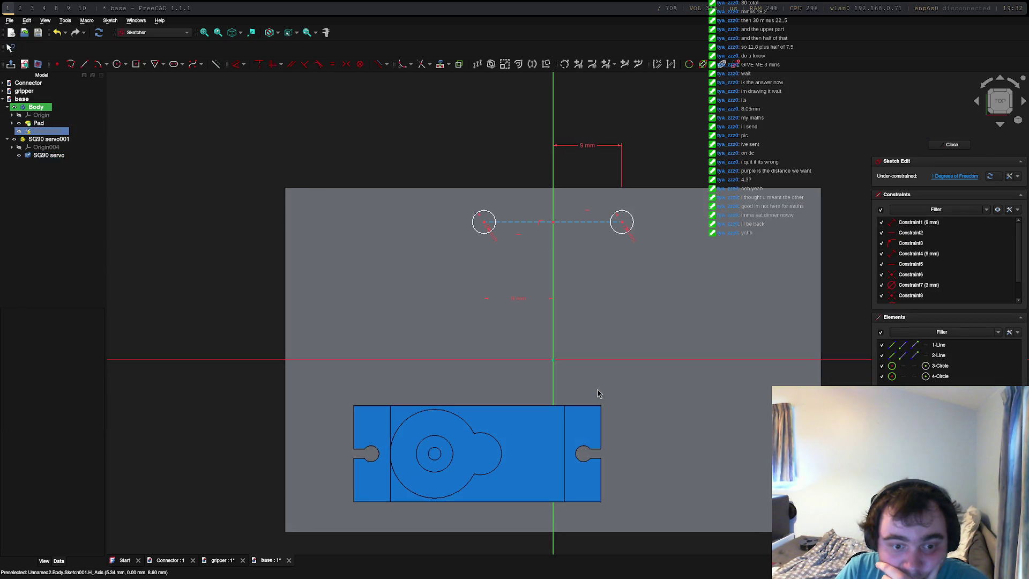
Draw a rectangle over the servo body's outline.
click(145, 65)
click(161, 75)
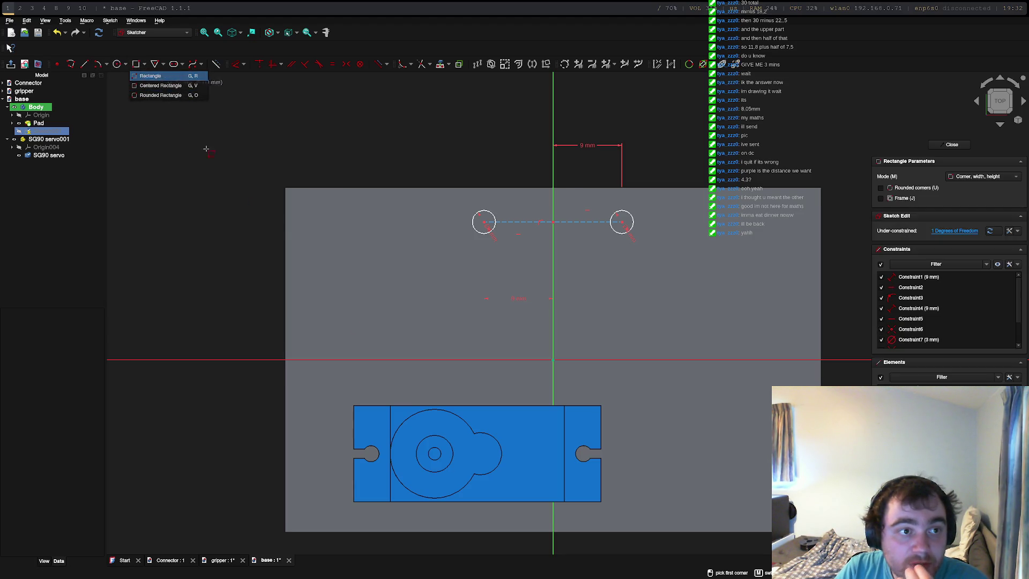
click(389, 406)
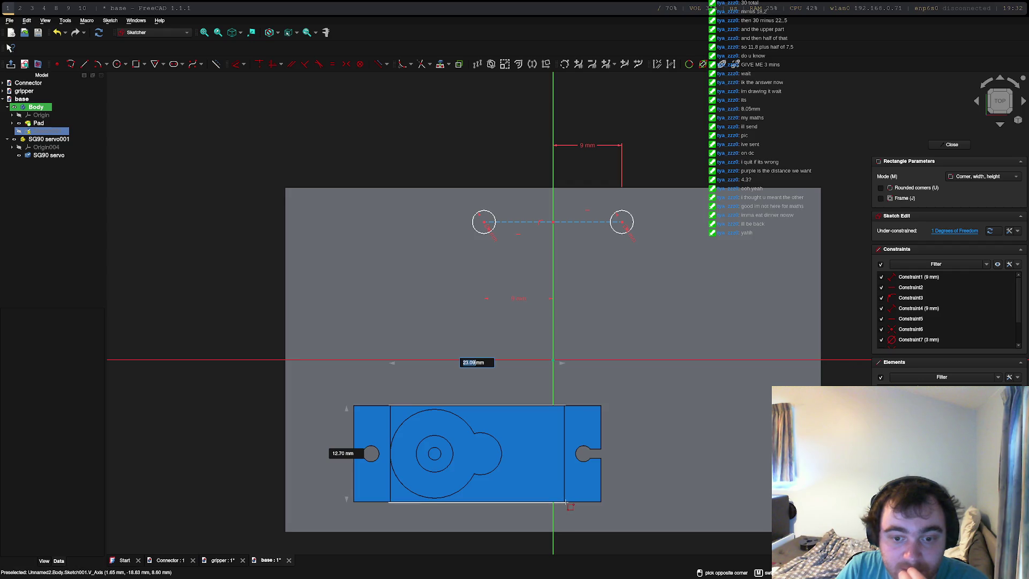
click(566, 502)
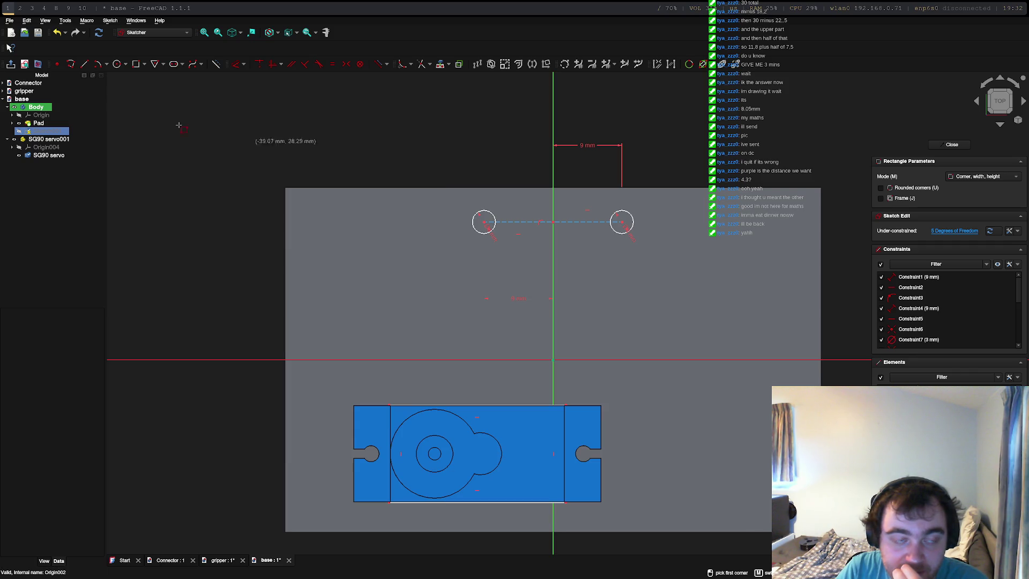
Draw circles in the servo's left and right mounting holes.
click(116, 64)
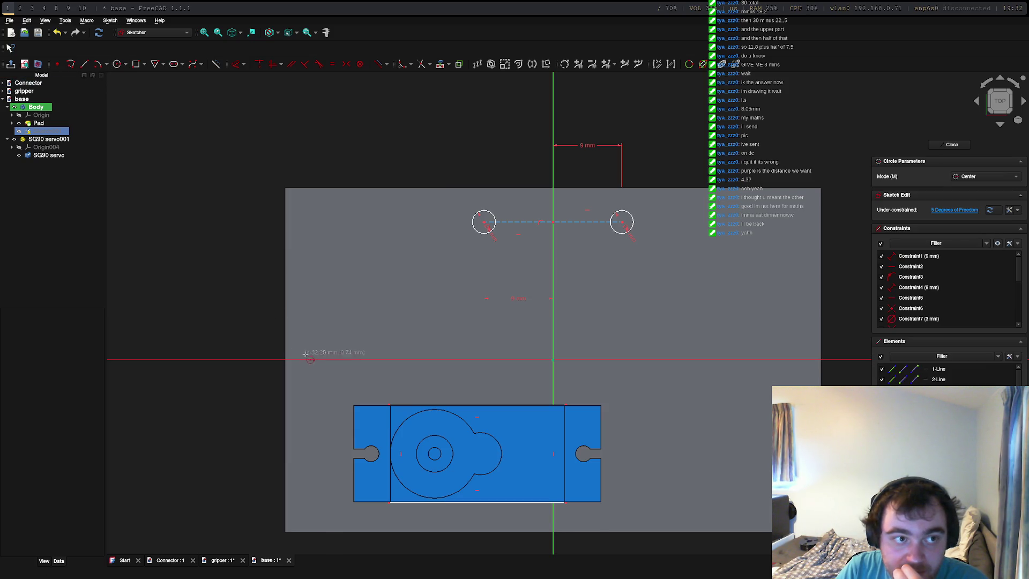
click(372, 454)
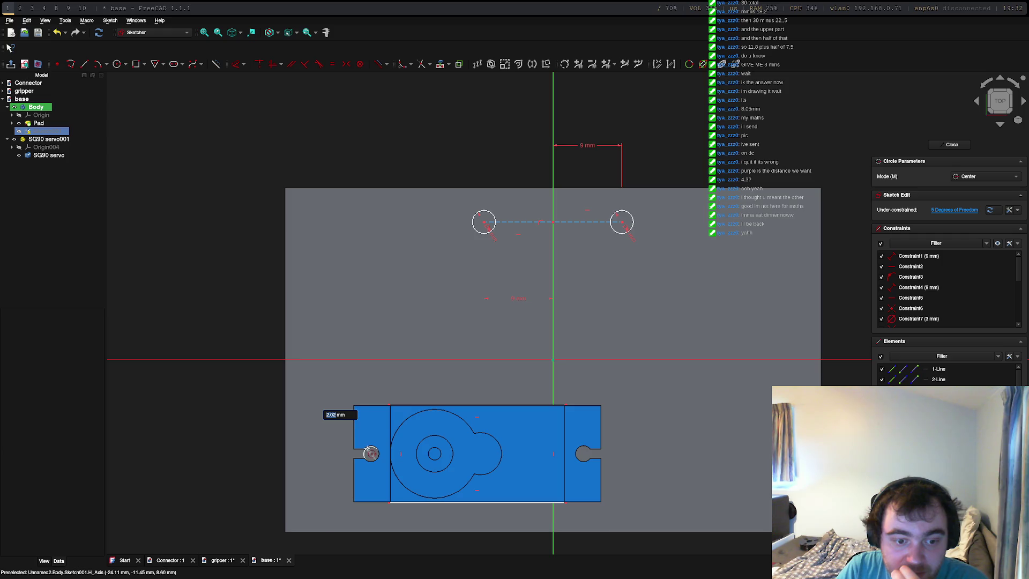
click(368, 450)
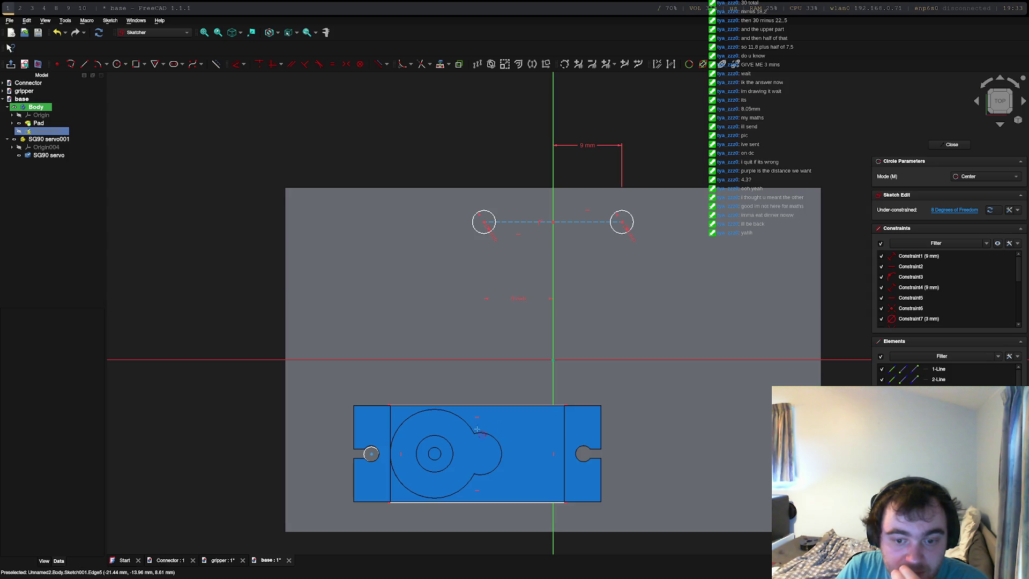
click(584, 453)
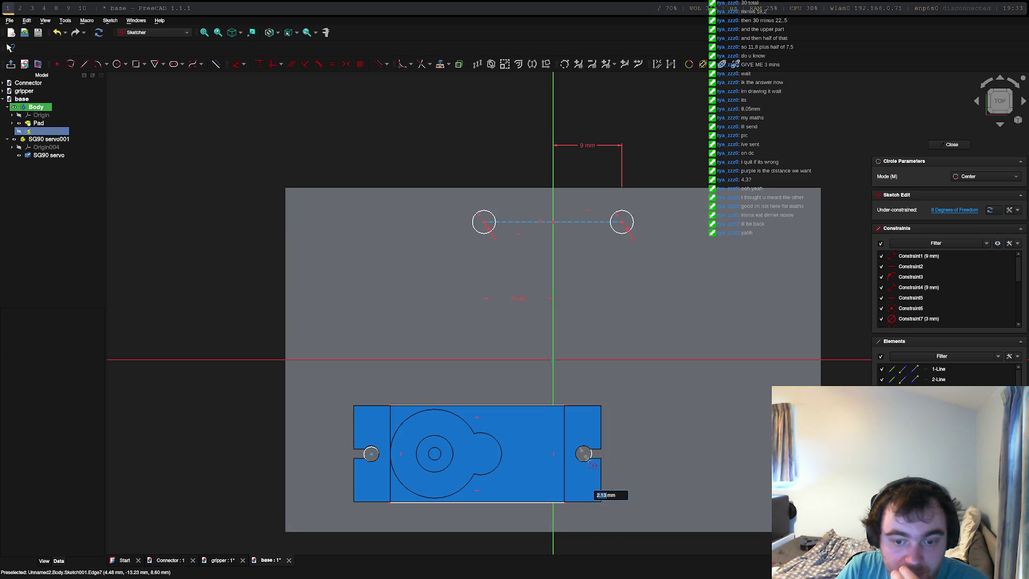
click(588, 455)
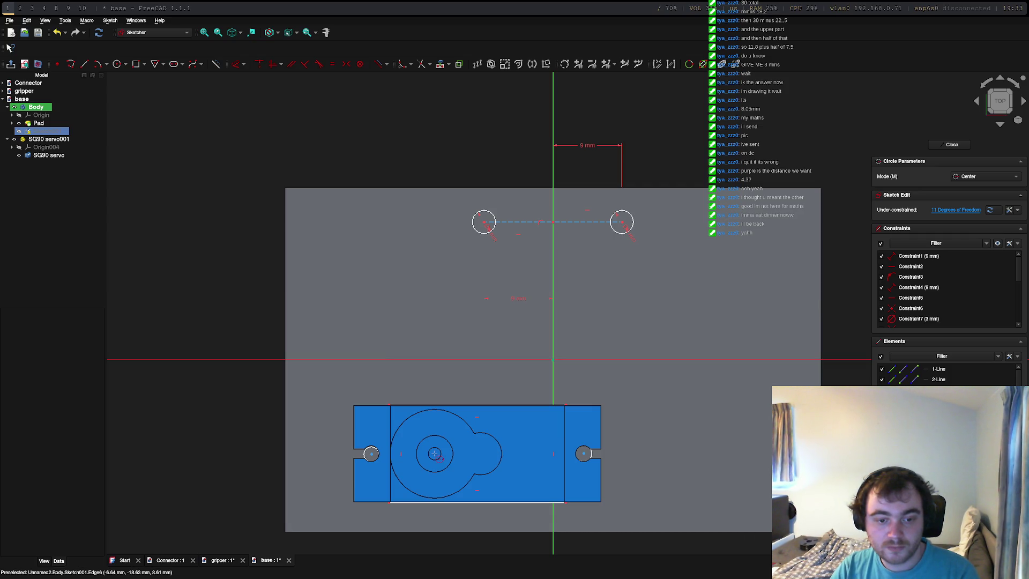
Exit circle drawing, review the sketch's constraint list, and hide the SG90 servo.
key(Escape)
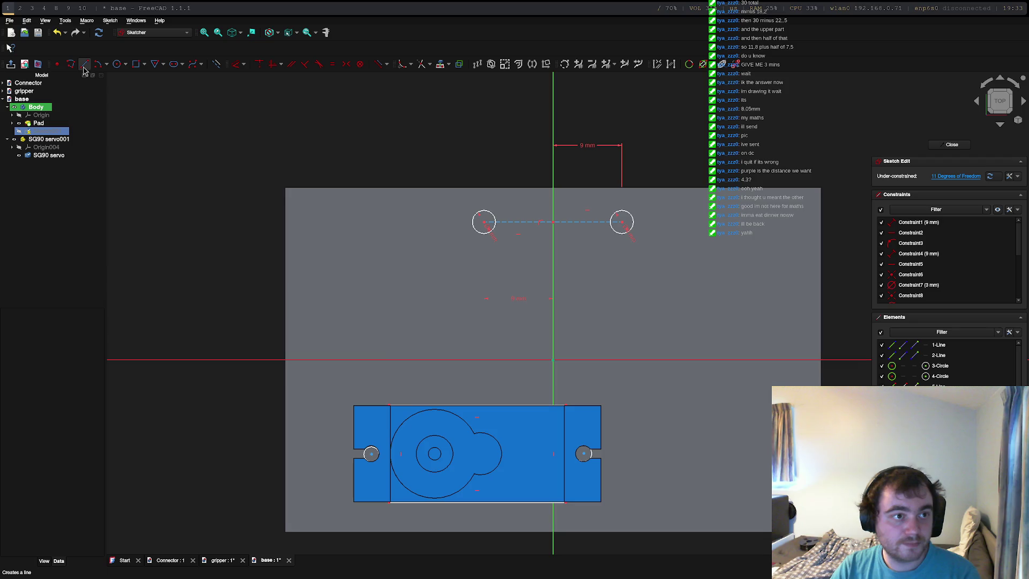
click(58, 65)
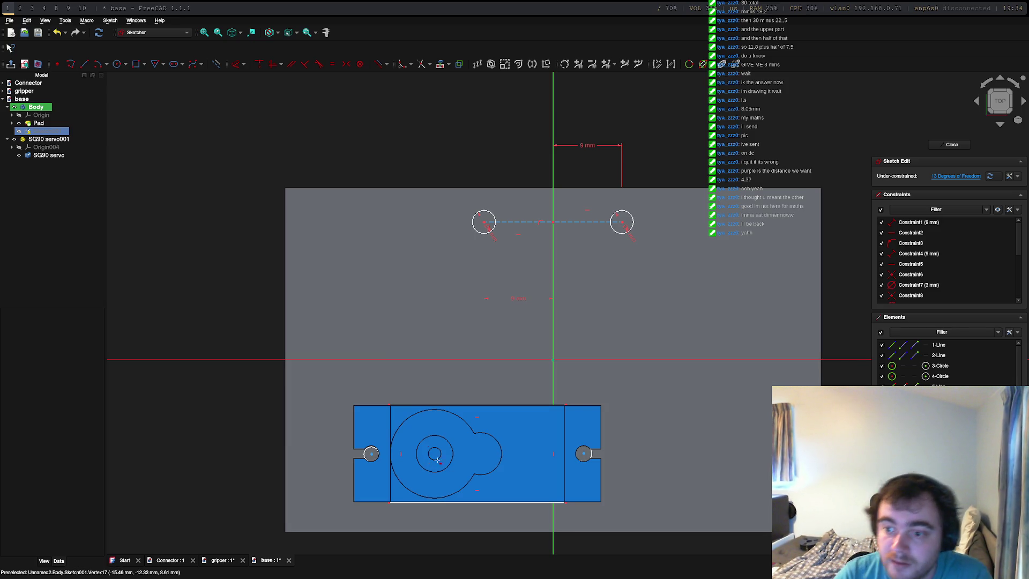
scroll(942, 357, down, 1)
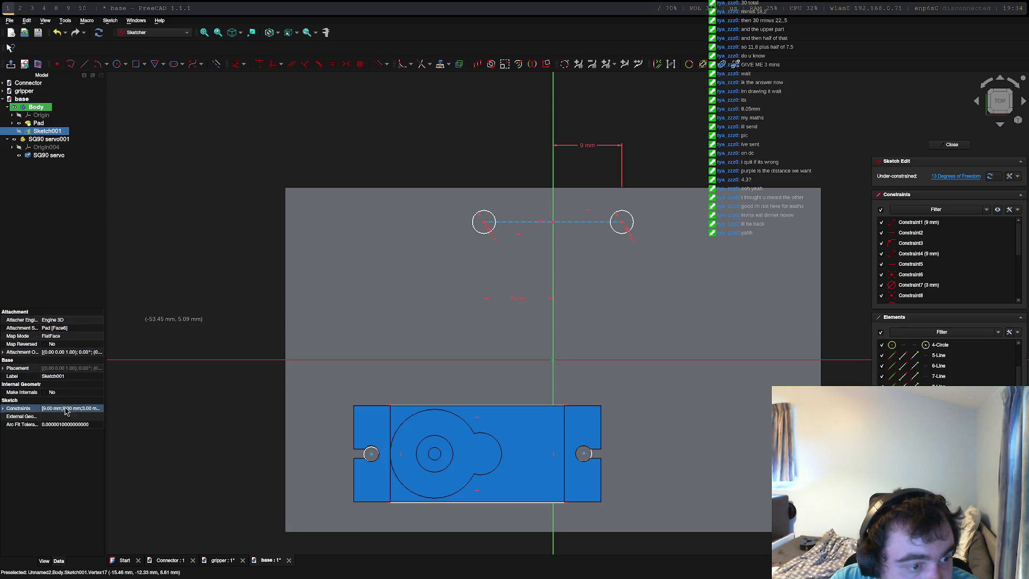
click(3, 410)
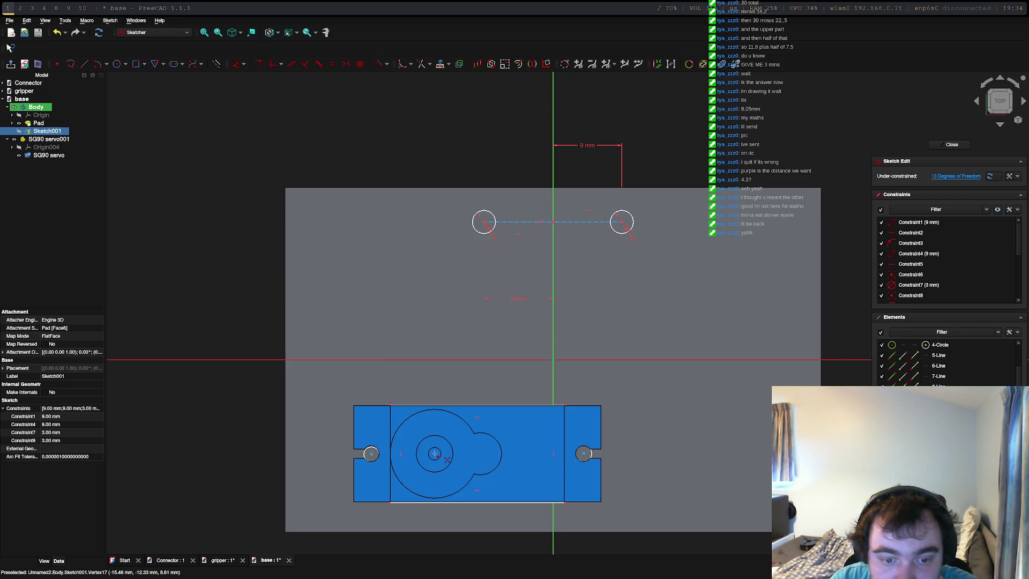
key(ctrl+z)
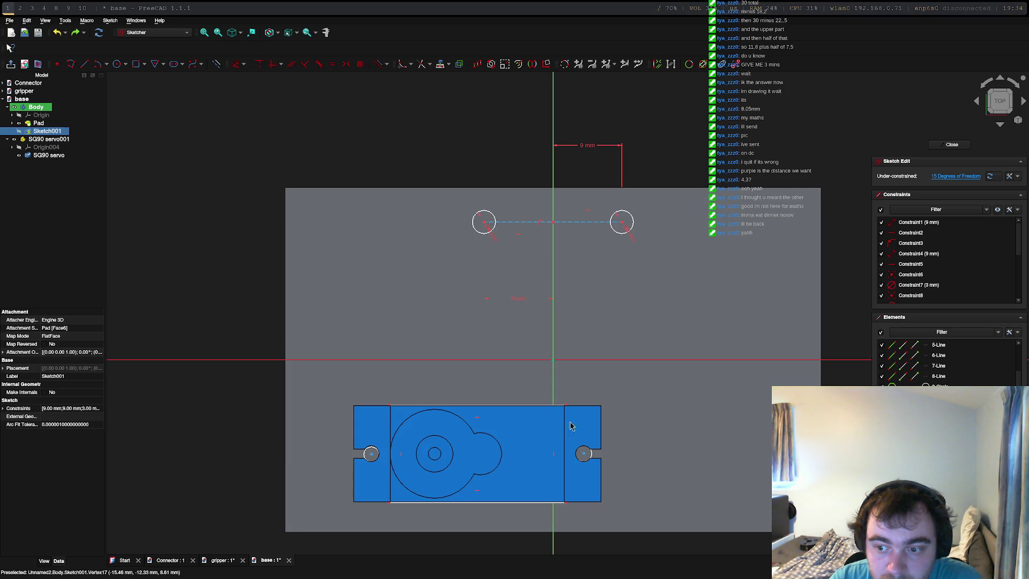
key(ctrl+y)
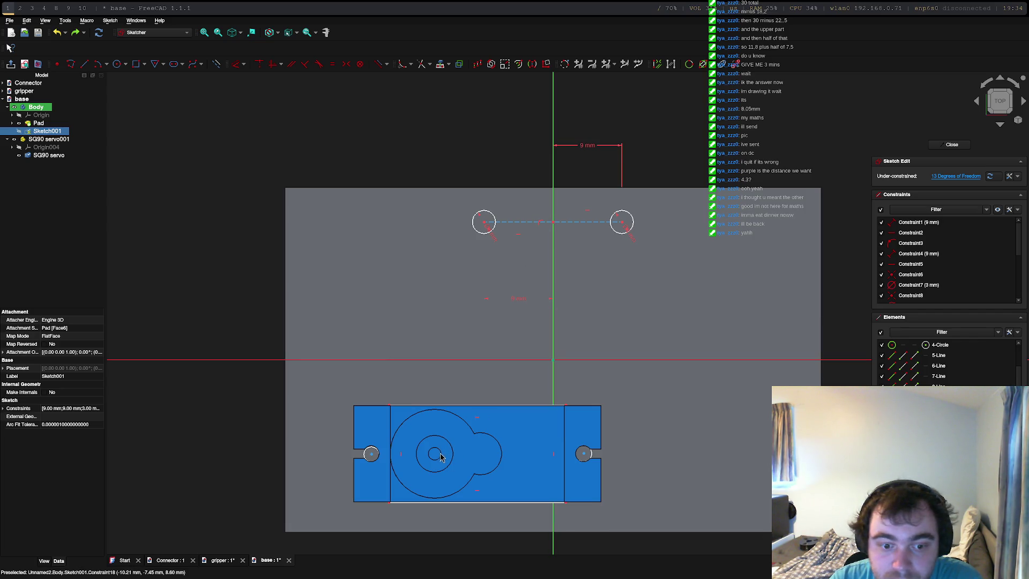
click(19, 155)
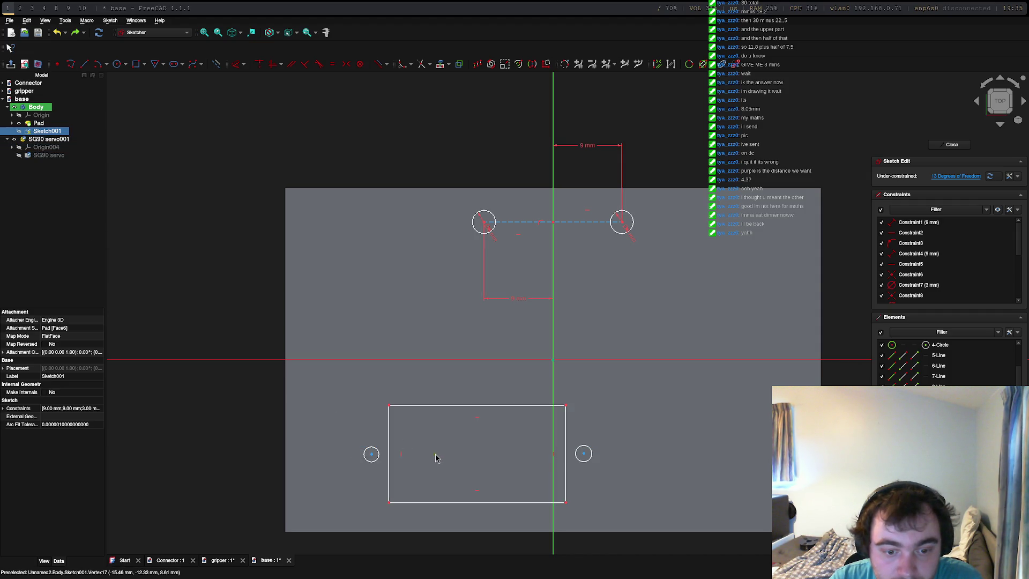
Place a new sketch point to the right of the rectangle.
click(436, 457)
click(435, 457)
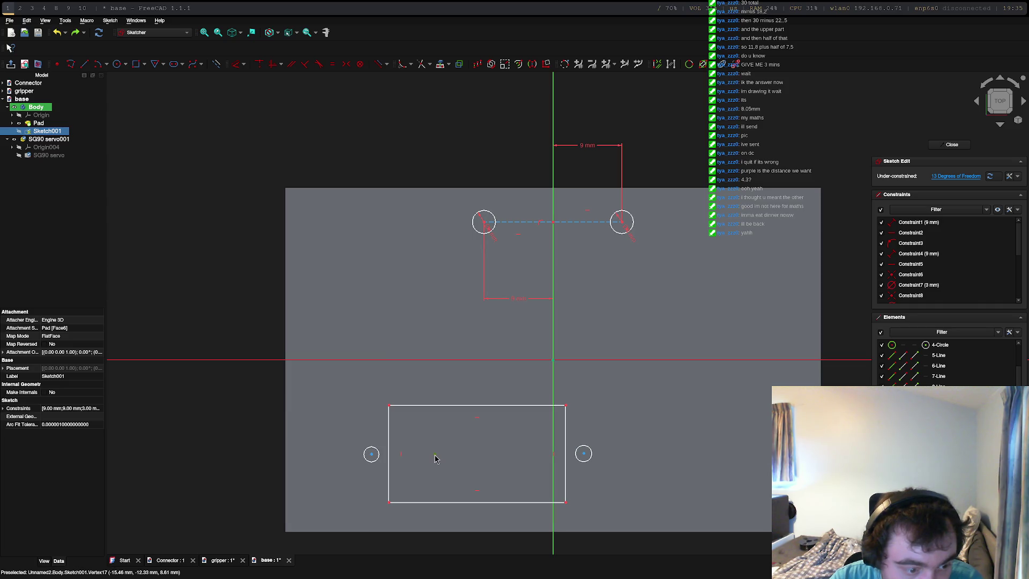
key(g)
key(y)
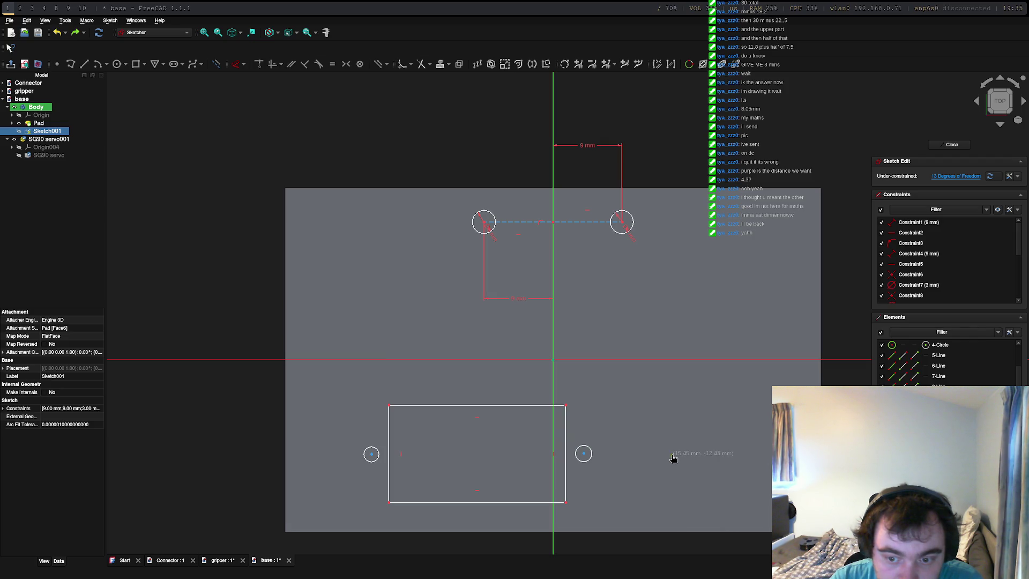
key(Escape)
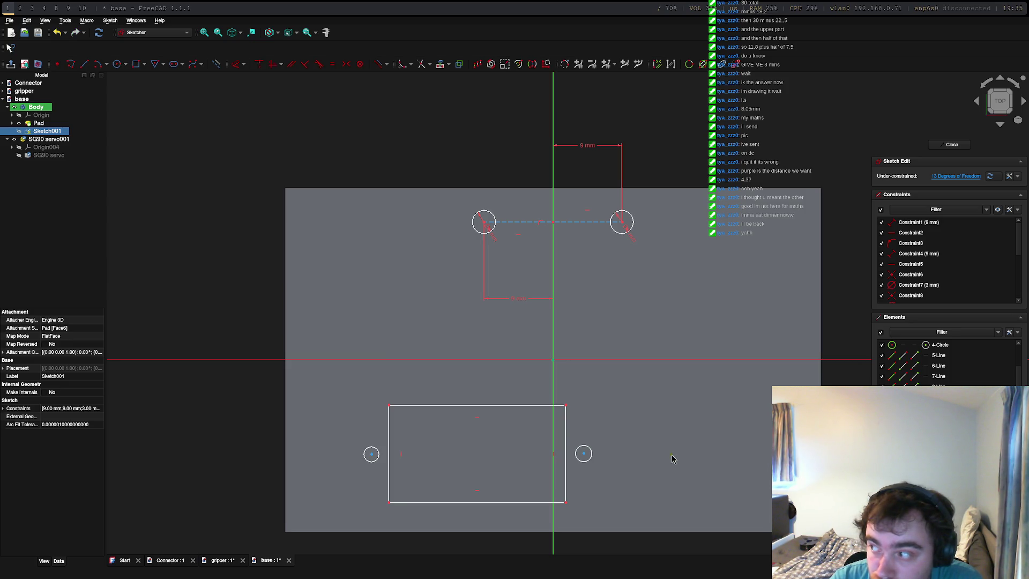
Constrain the new point horizontally level with the rectangle's centre point.
click(672, 455)
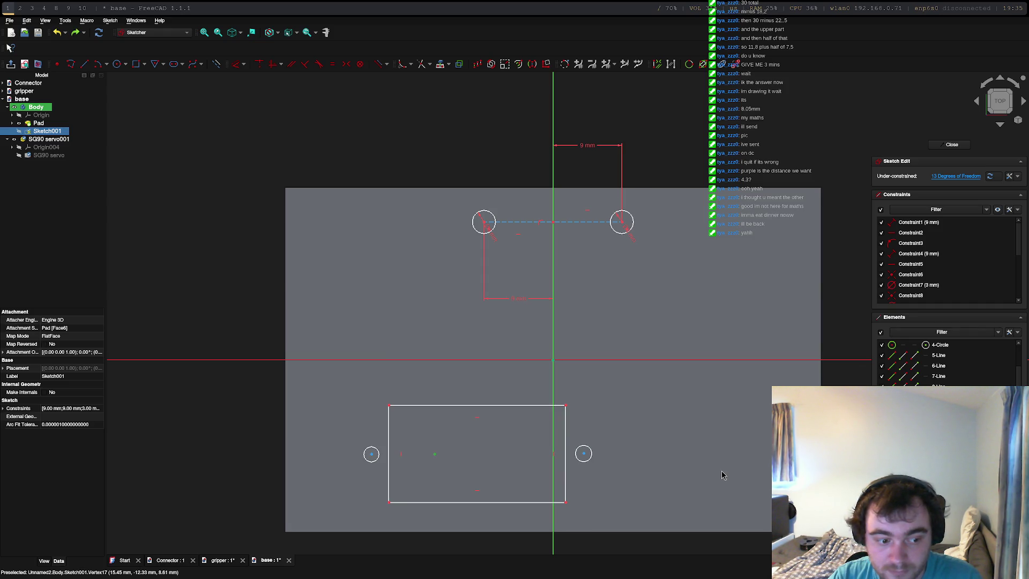
click(435, 455)
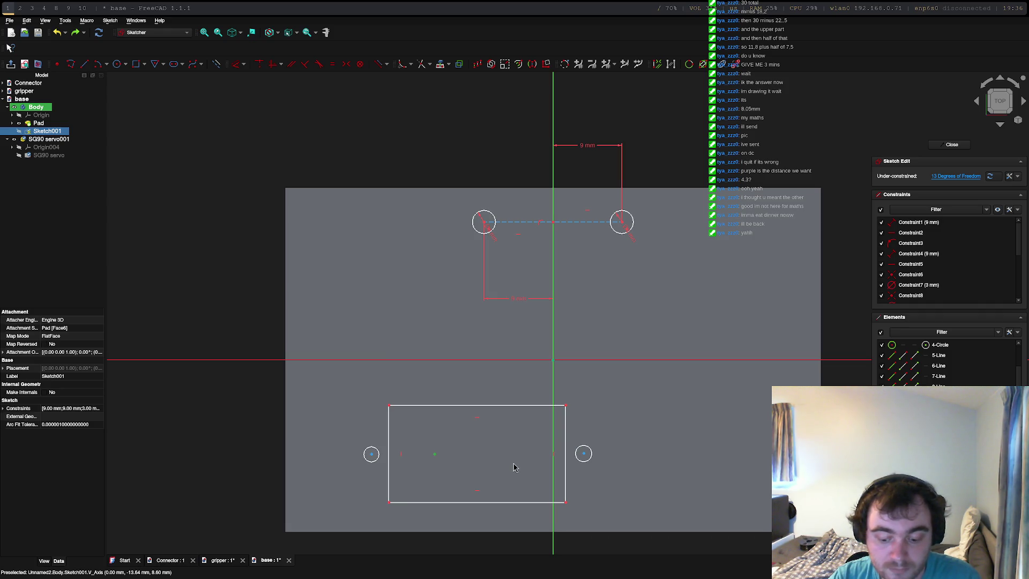
key(ctrl+z)
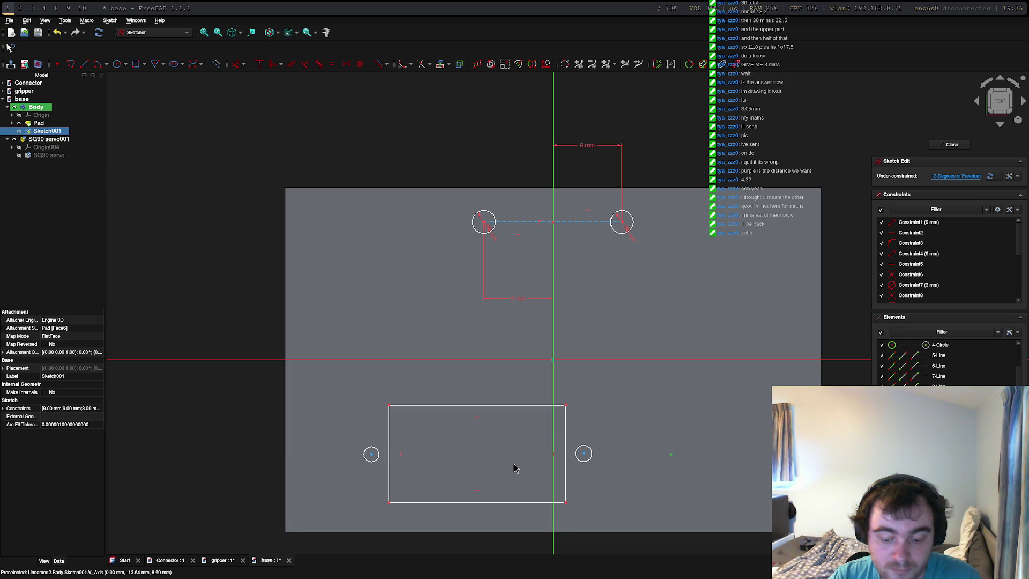
click(434, 454)
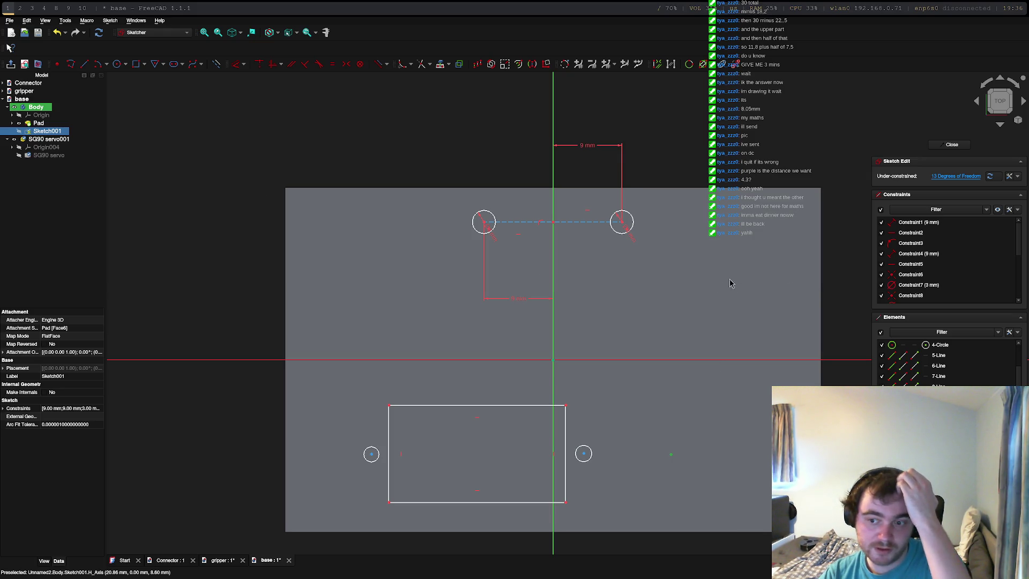
Draw a regular 3 mm-radius circle centred on the new point.
click(116, 63)
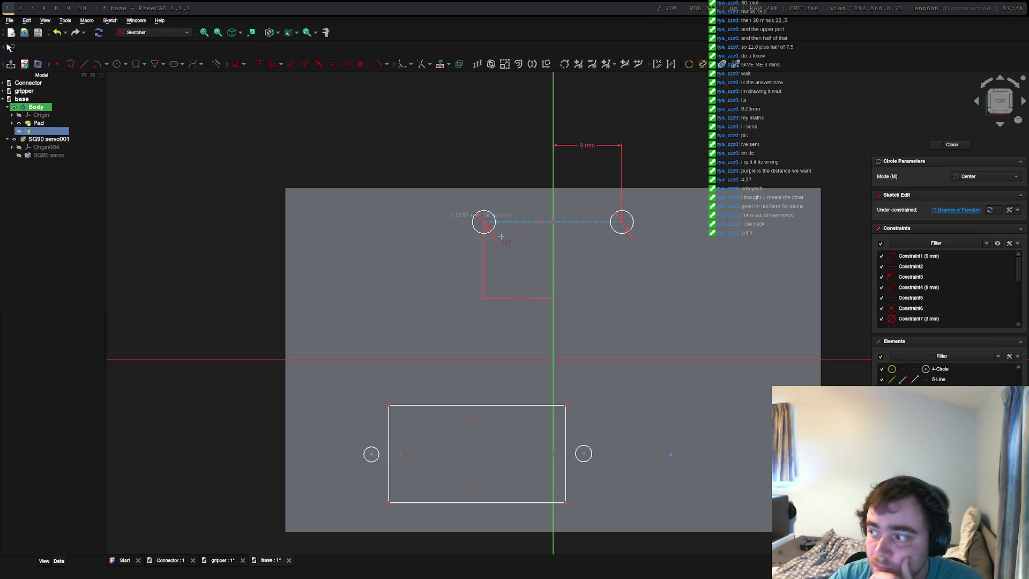
click(671, 454)
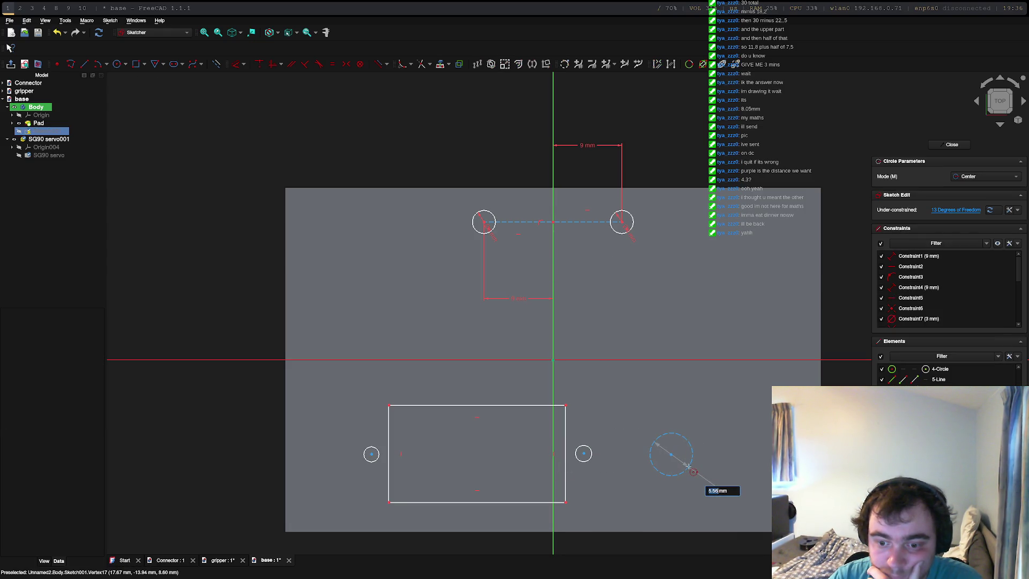
key(Escape)
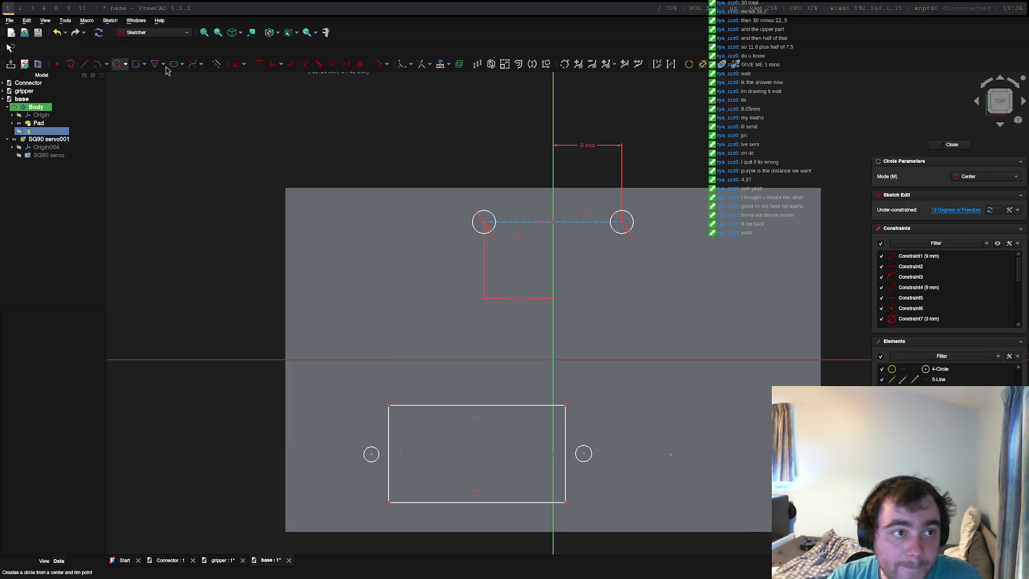
click(218, 65)
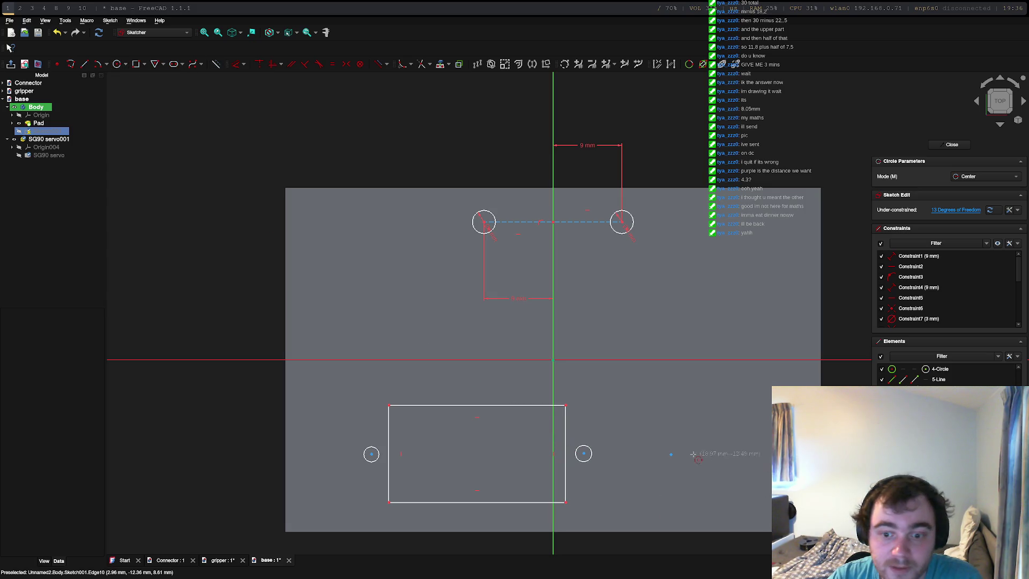
click(671, 454)
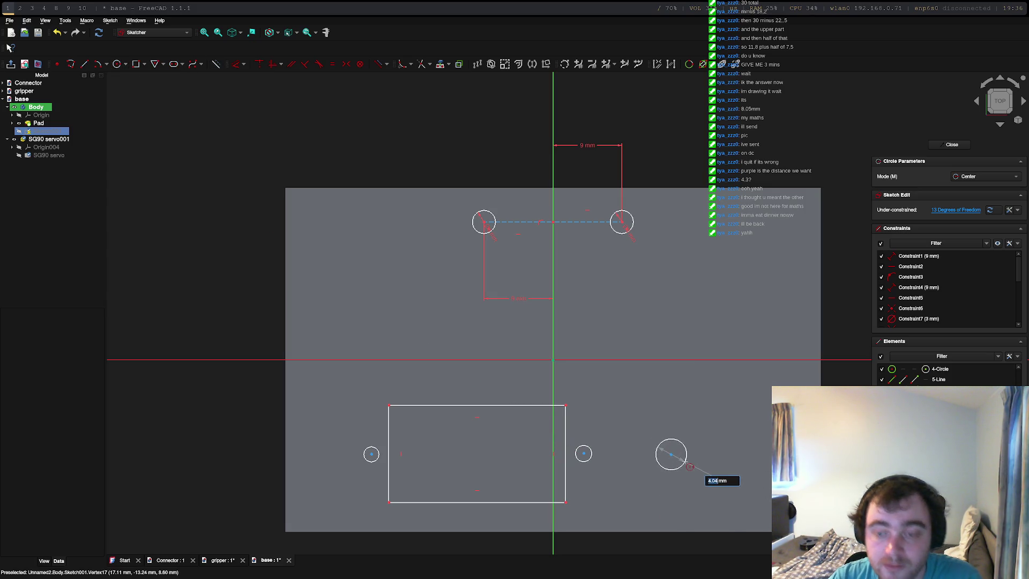
text(3)
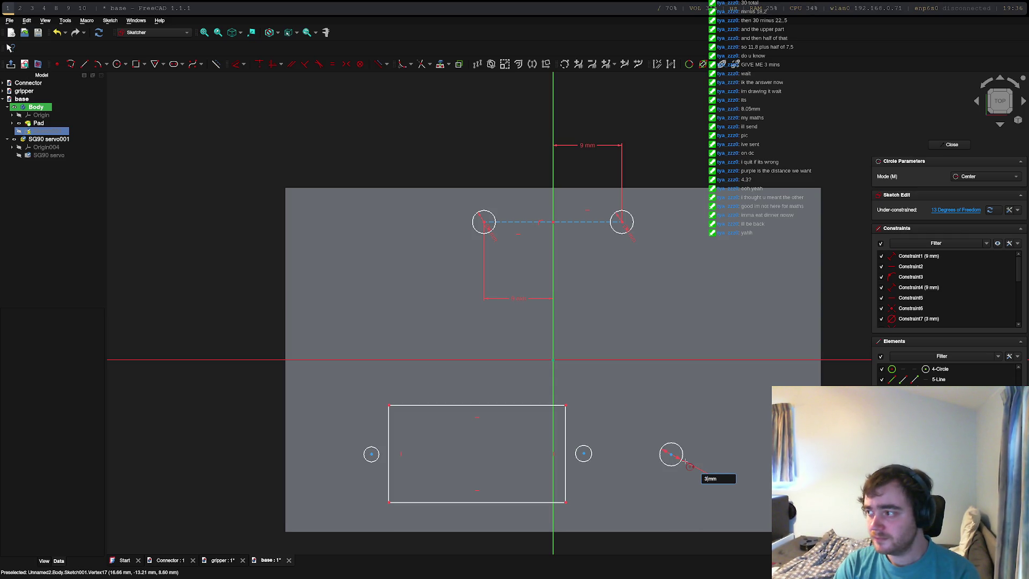
key(Return)
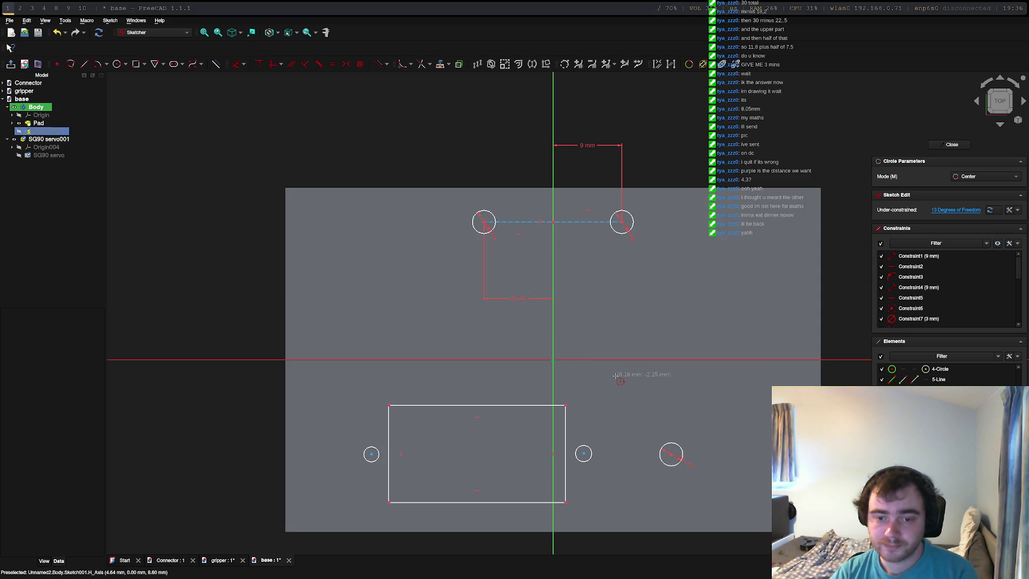
key(Escape)
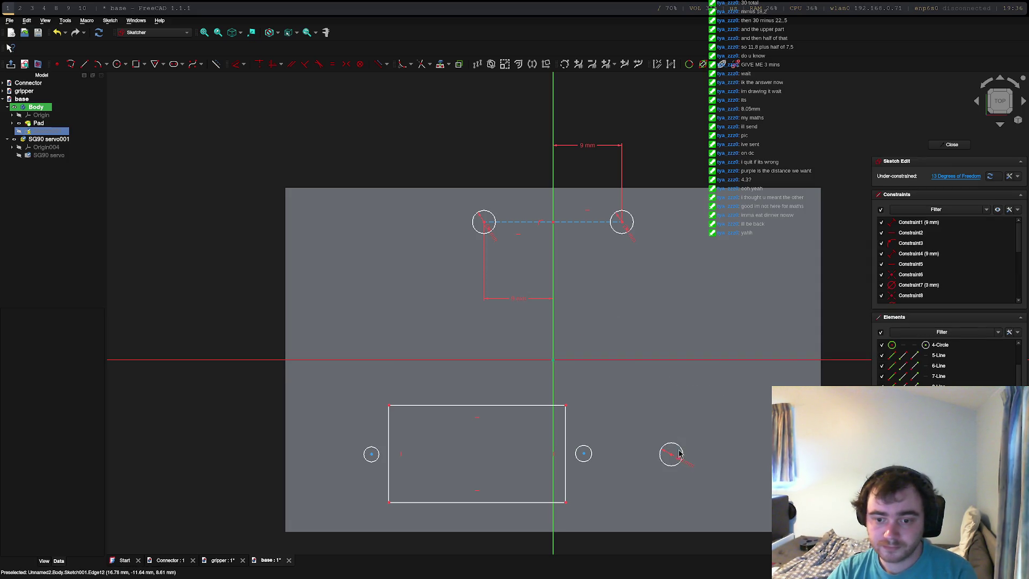
Select the five hole circles and the rectangle's four edges to check the profile, then close Sketch001.
click(679, 453)
click(591, 452)
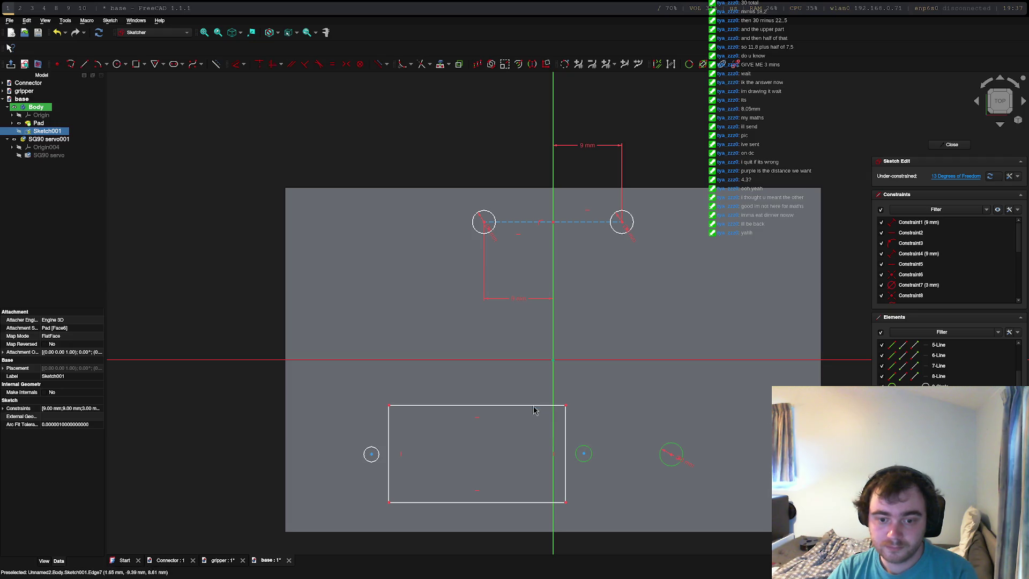
click(533, 407)
click(566, 426)
click(541, 502)
click(389, 452)
click(378, 452)
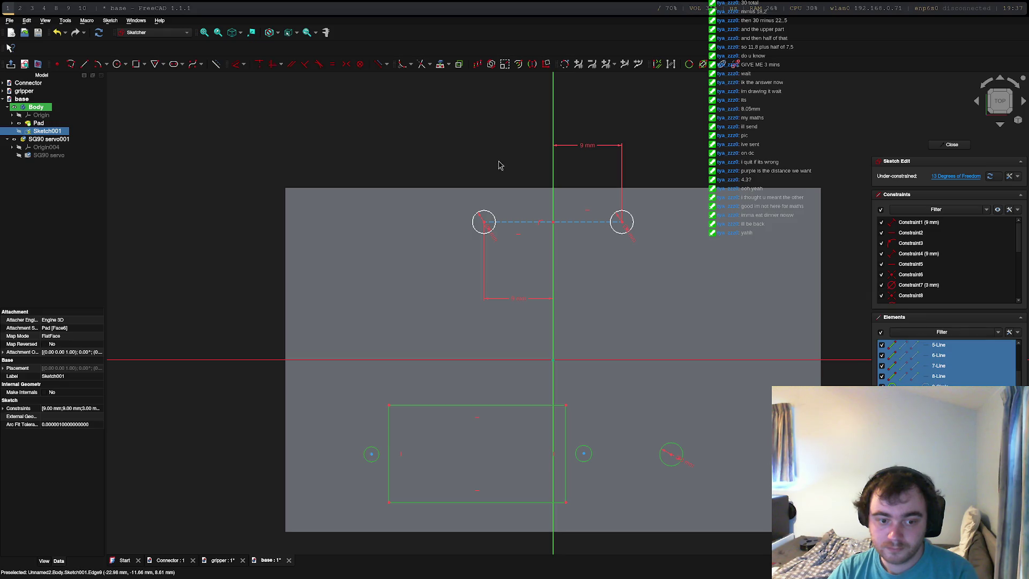
click(490, 216)
click(615, 222)
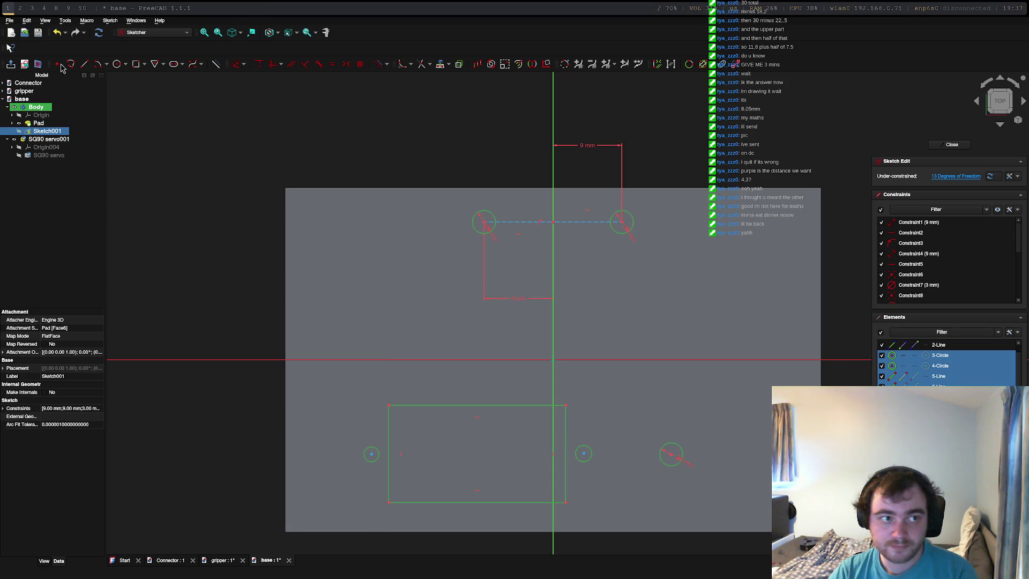
click(961, 149)
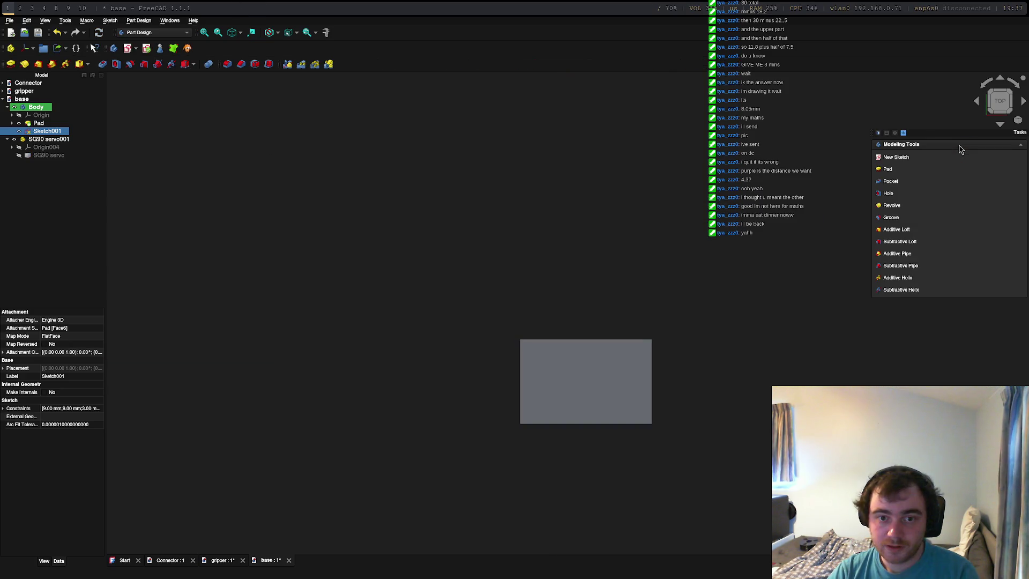
Zoom in on the pad and make Sketch001 visible again with Space.
scroll(574, 380, up, 5)
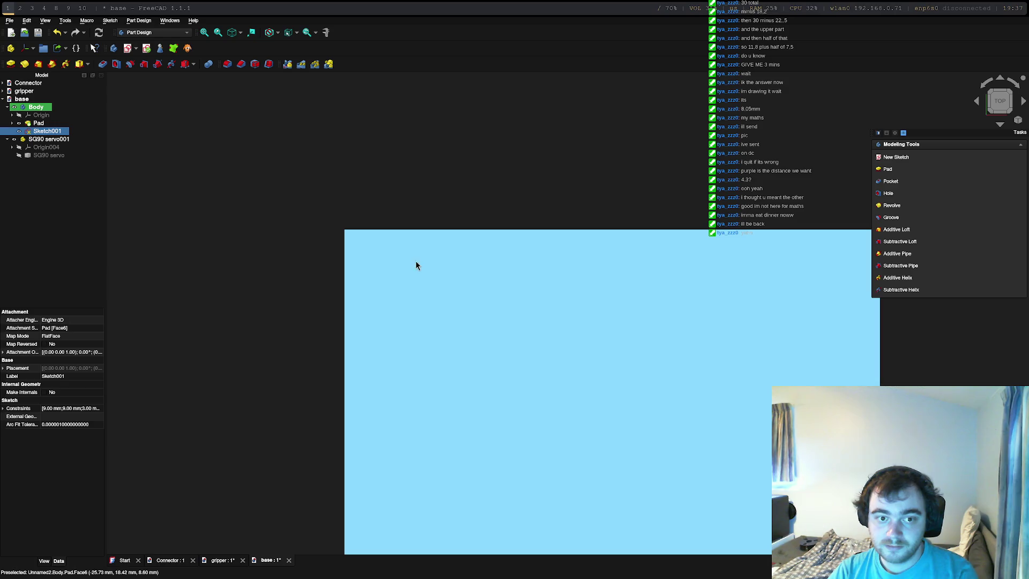
click(461, 290)
scroll(450, 368, down, 5)
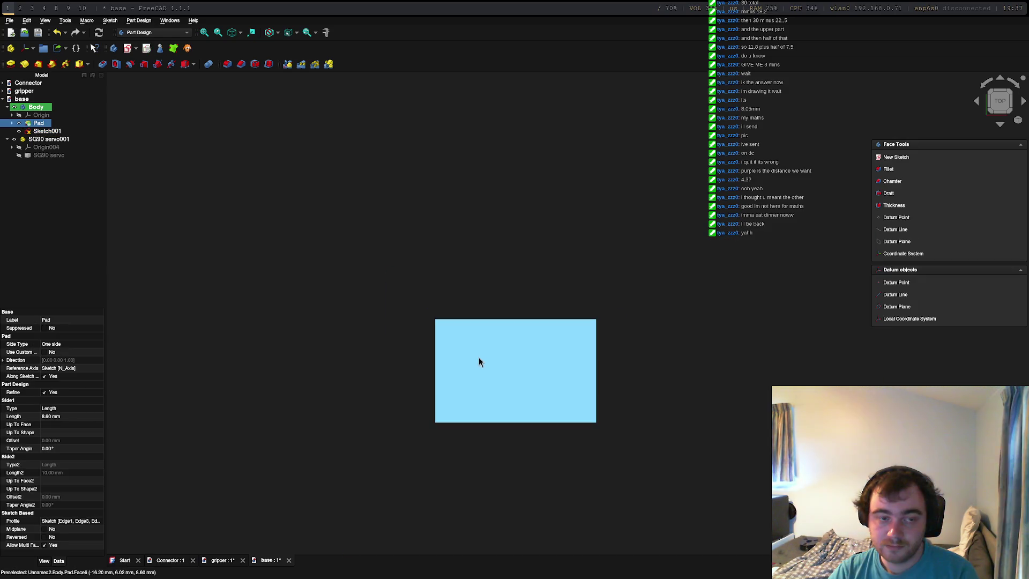
scroll(479, 362, up, 5)
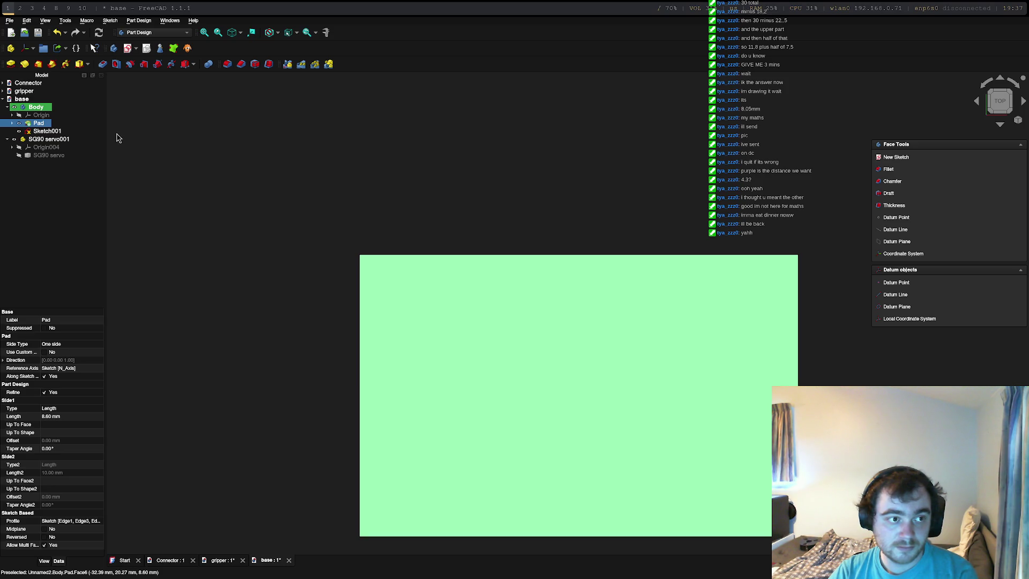
click(36, 132)
key(space)
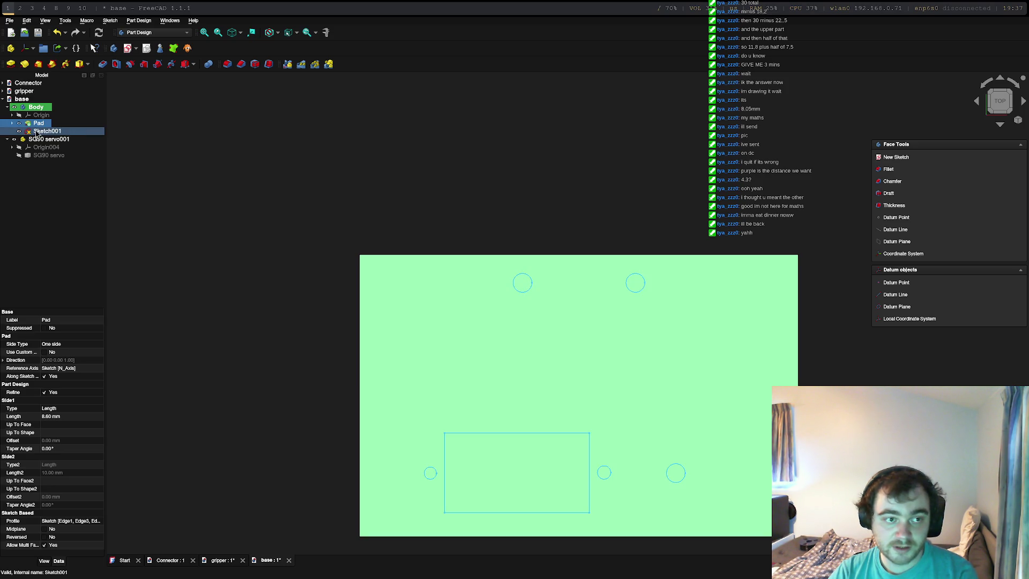
With only Sketch001 selected, create a Pocket previewing all six shapes as 5 mm cuts.
click(84, 133)
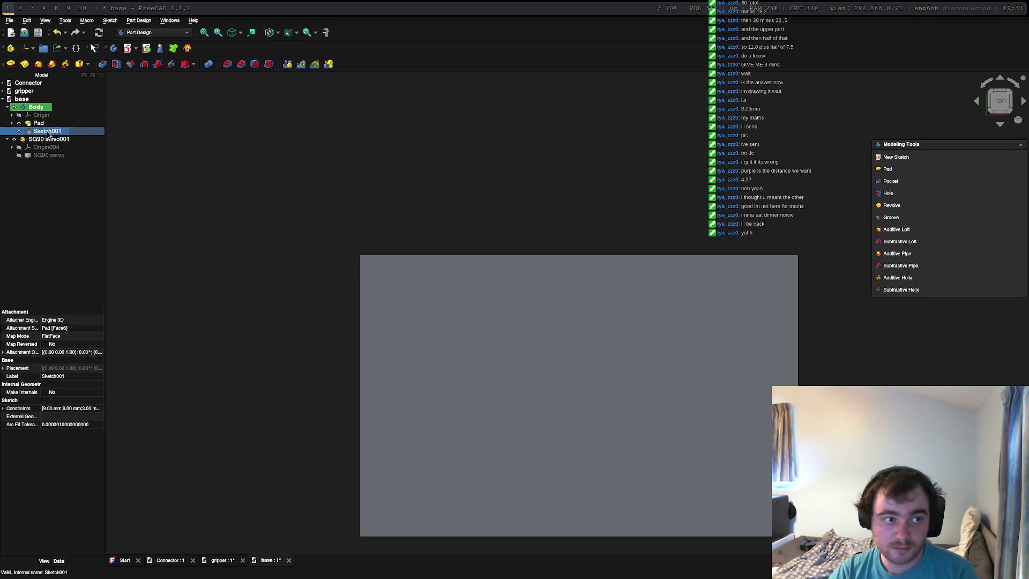
ctrl+click(46, 148)
click(46, 132)
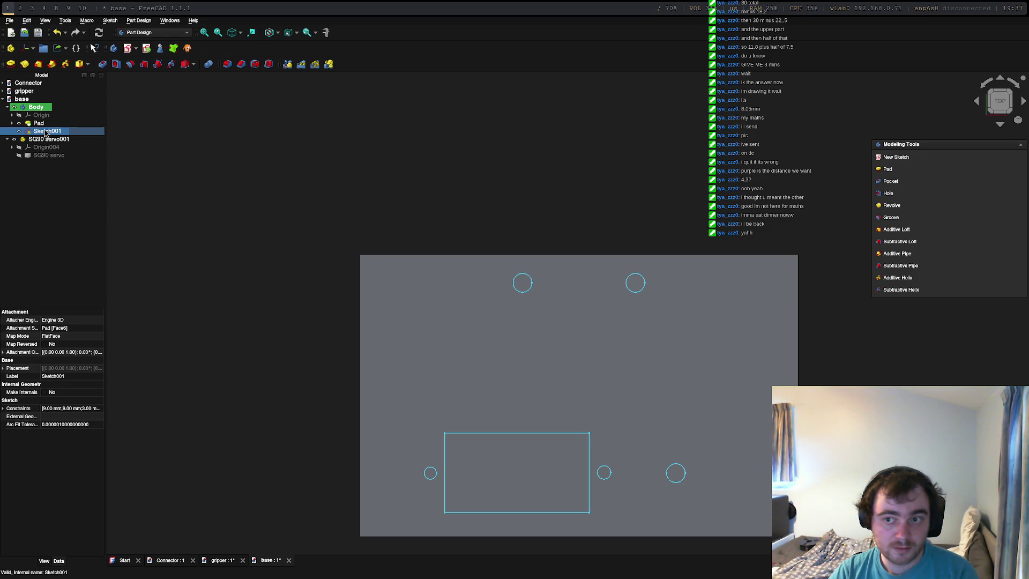
click(891, 181)
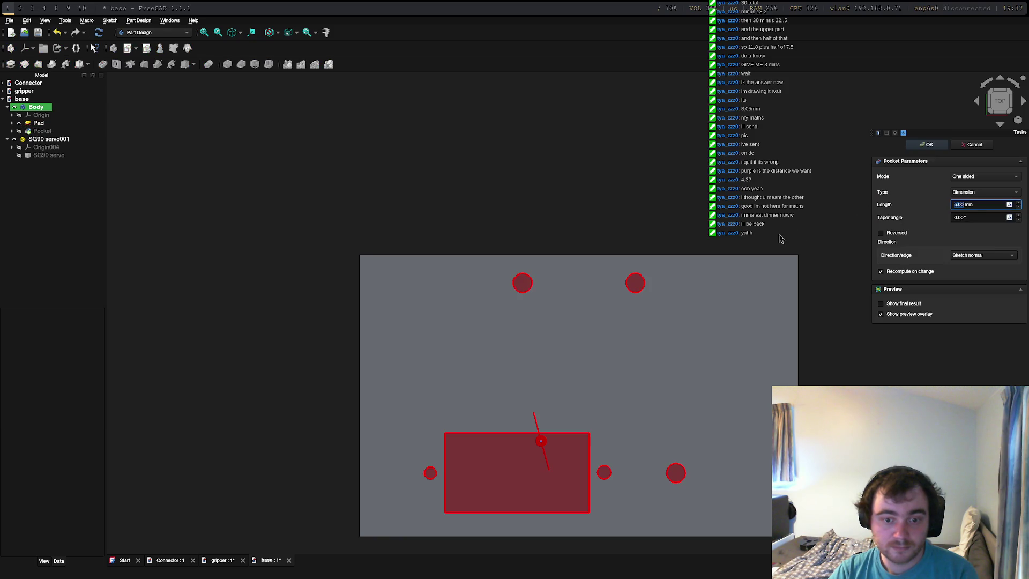
Set the pocket length to 10 mm, apply it, and tilt to an angled top-front view.
text(10)
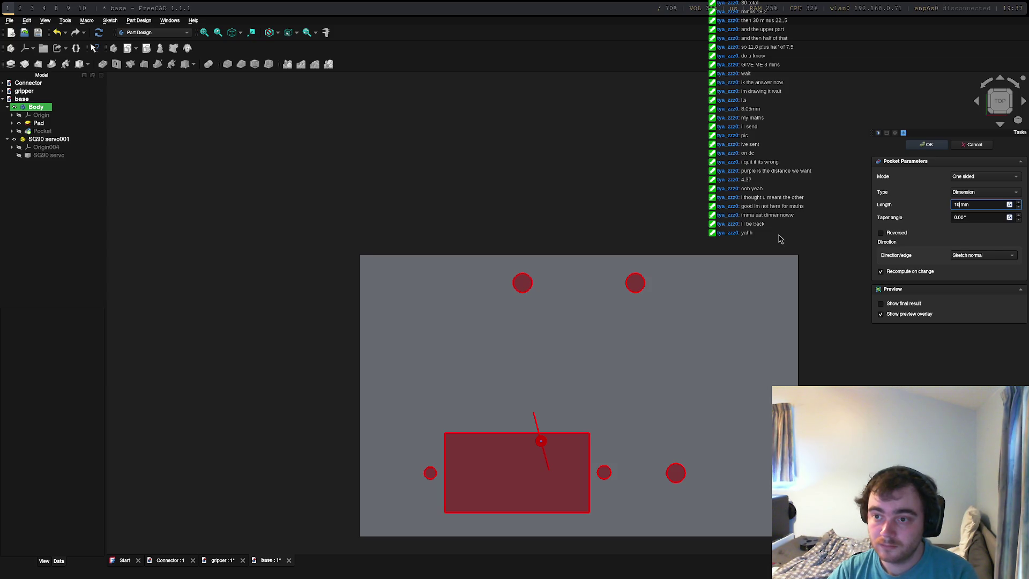
key(Return)
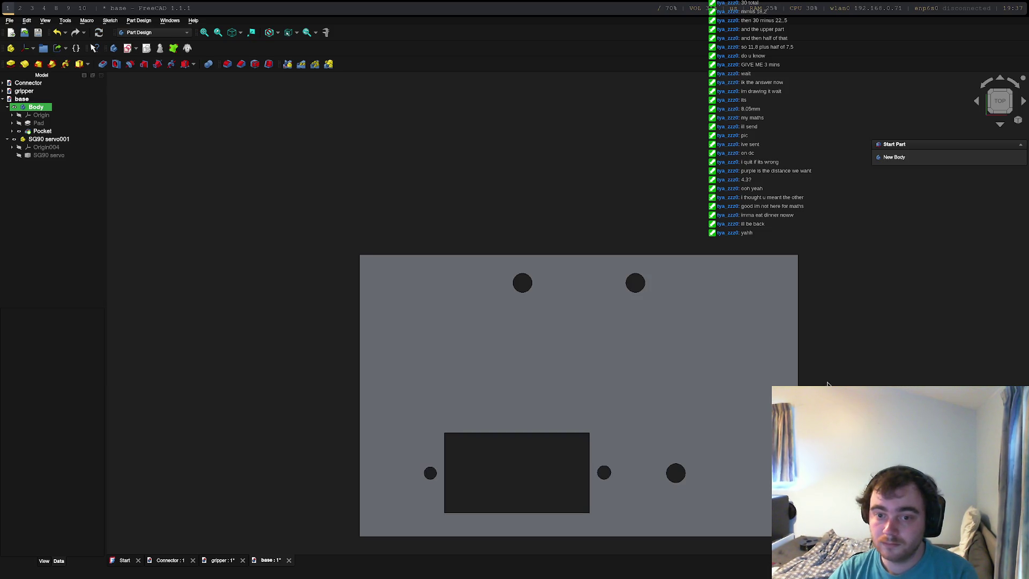
click(998, 117)
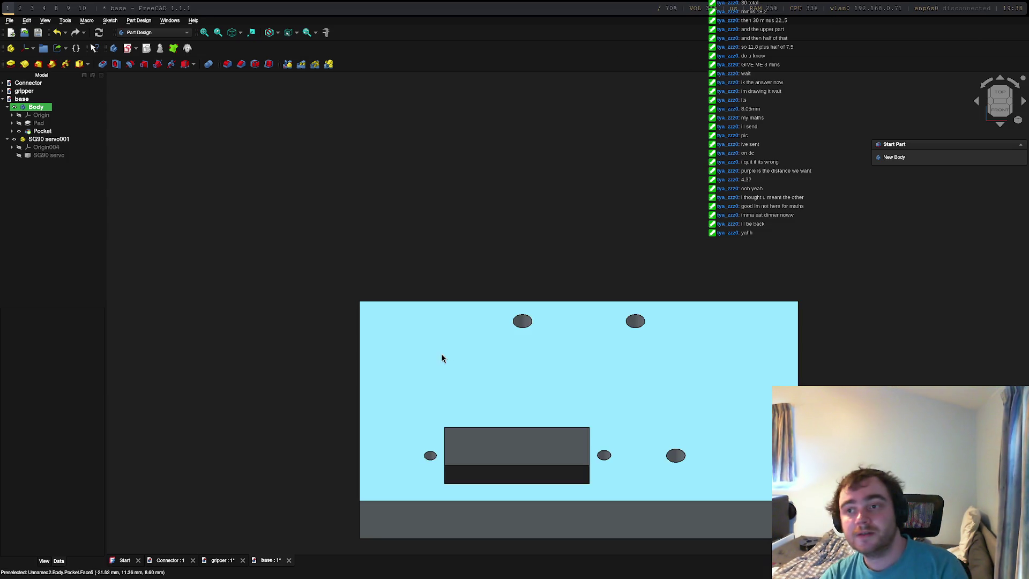
click(36, 107)
right_click(35, 106)
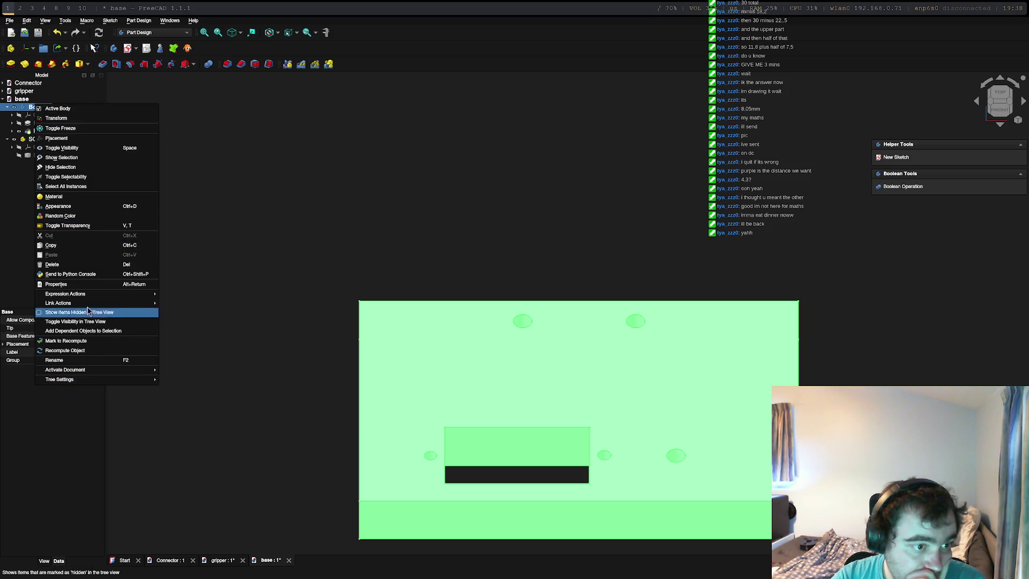
Export the selected Body via File > Export as STL Mesh 'base-Body.stl' into the gripper folder.
mouse_move(59, 303)
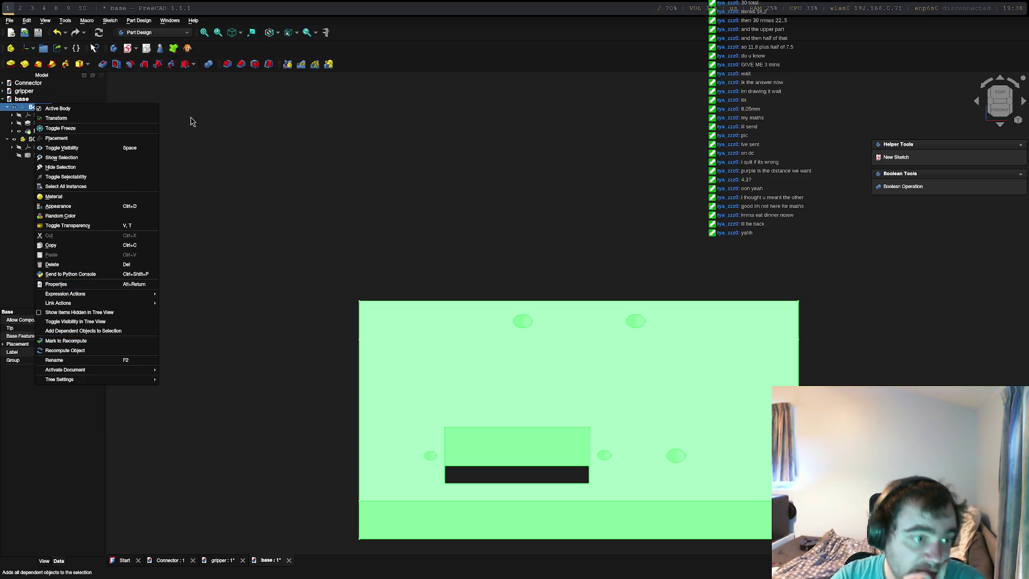
click(10, 21)
click(10, 21)
click(34, 137)
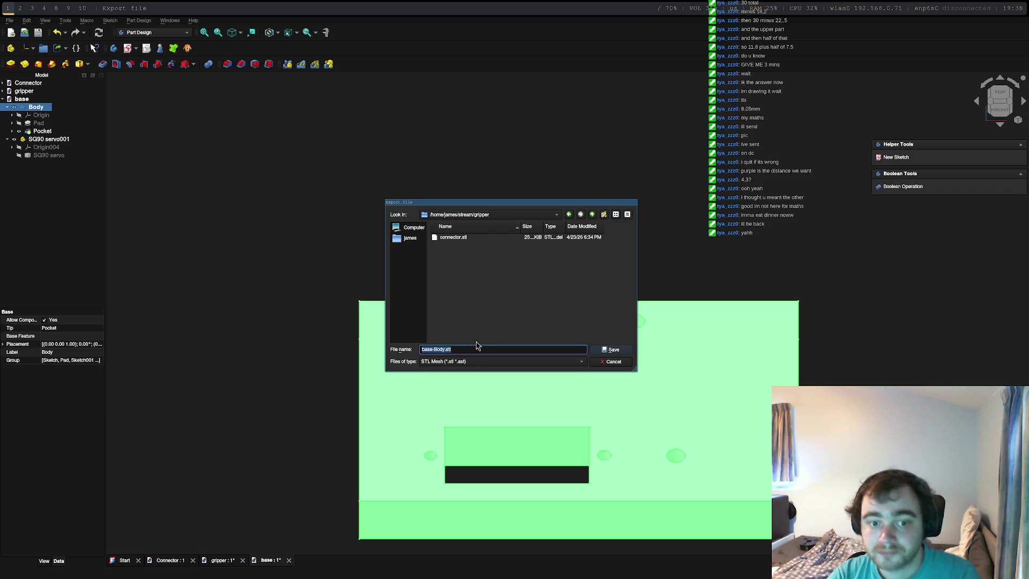
click(614, 351)
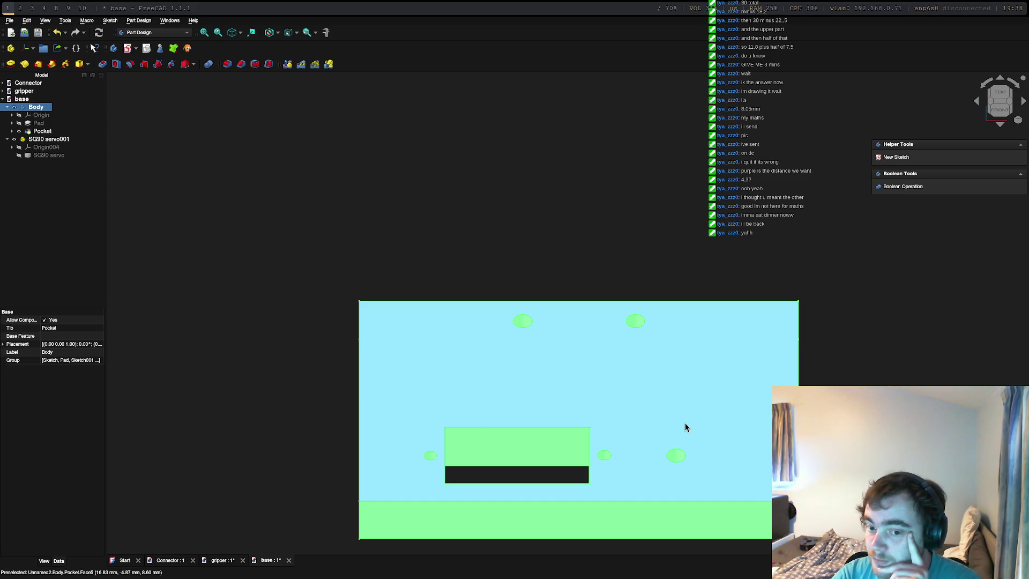
key(super+2)
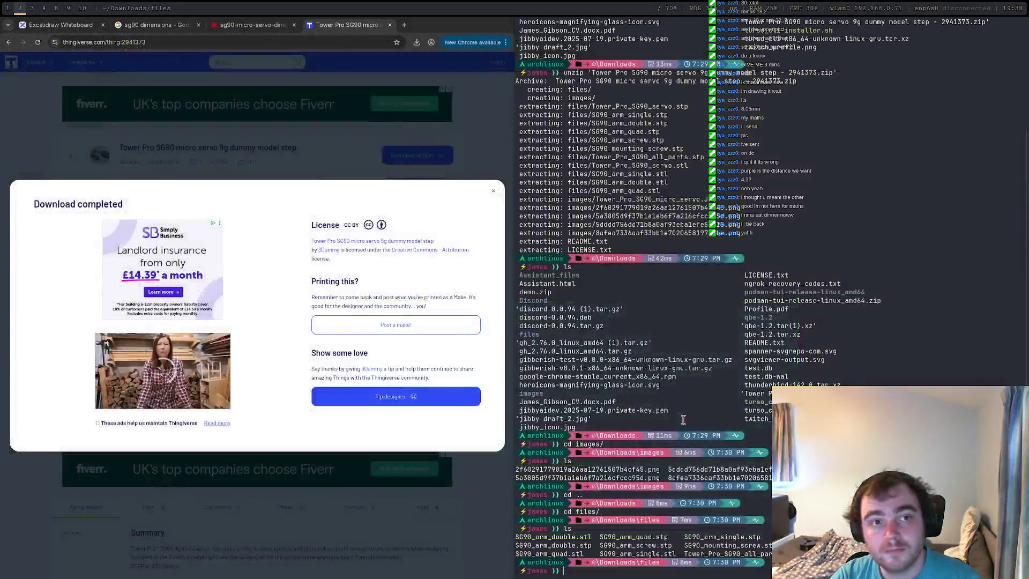
In FlashPrint, dismiss Multi-Machine Control, try File > Load File in the gripper folder, then cancel.
key(super+3)
key(super+4)
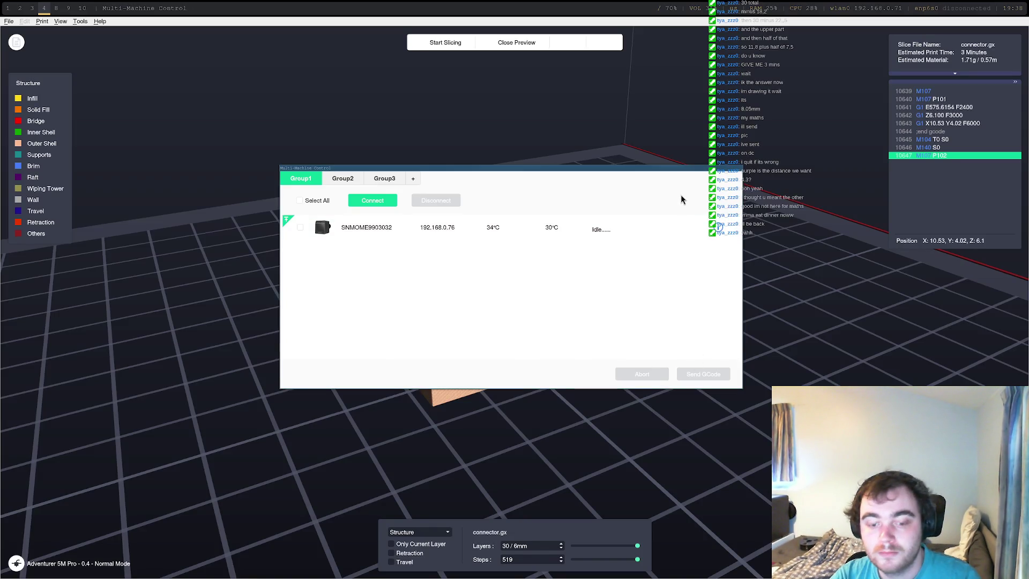
key(Escape)
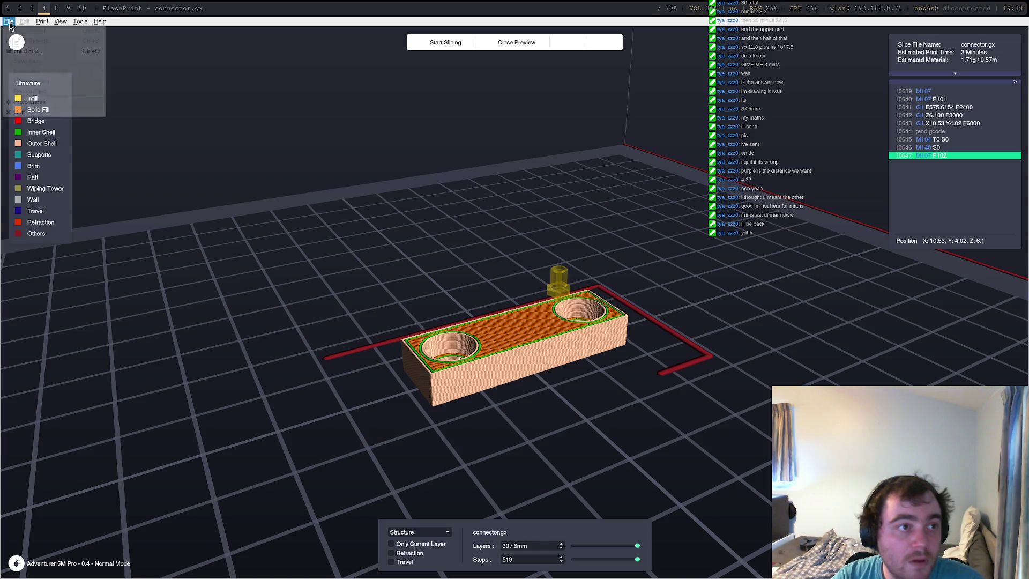
click(7, 21)
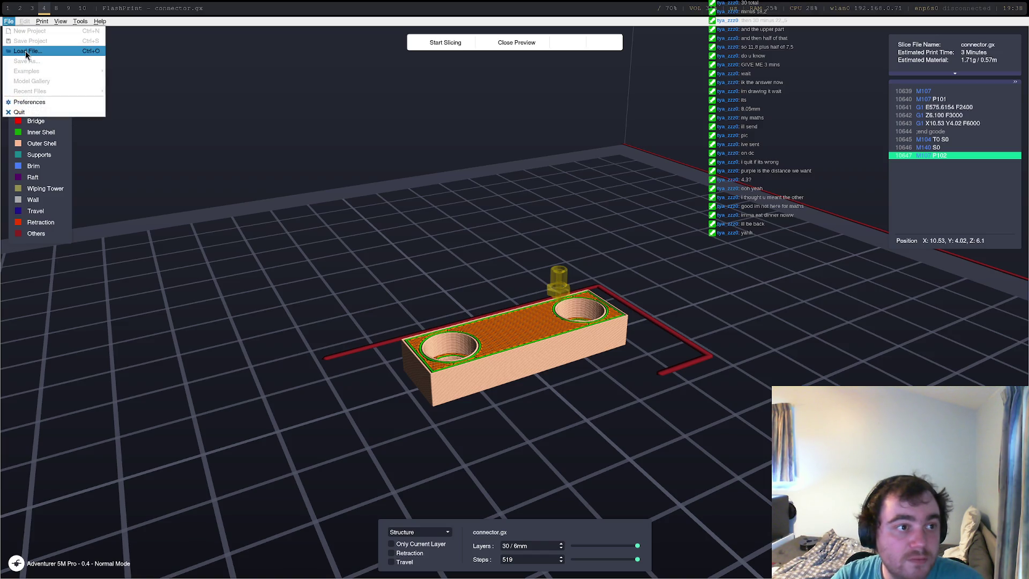
click(30, 55)
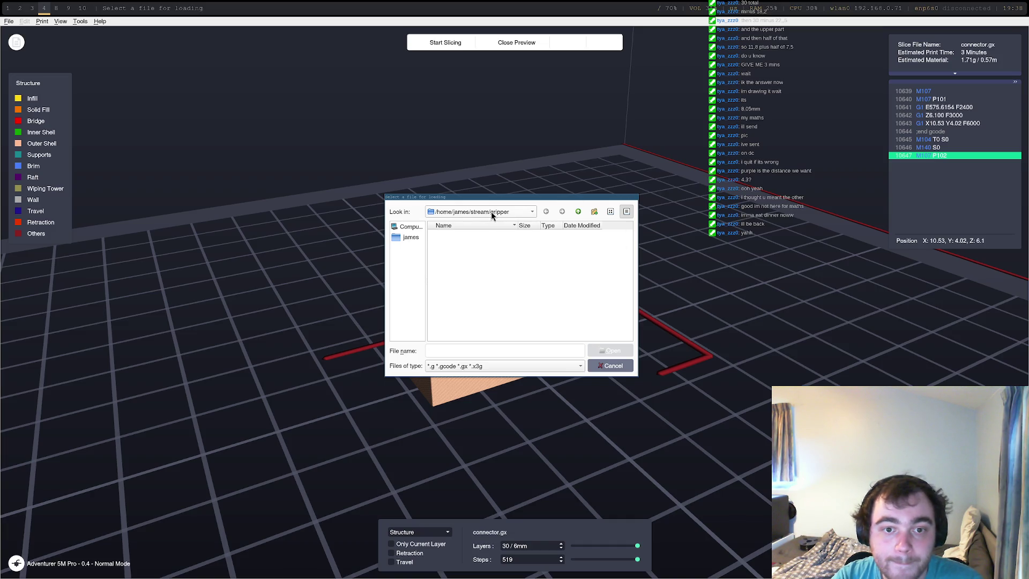
click(478, 366)
click(479, 366)
key(Escape)
Quit FlashPrint from the File menu and bring up the application launcher.
click(9, 22)
click(247, 81)
click(8, 22)
click(18, 112)
key(super+d)
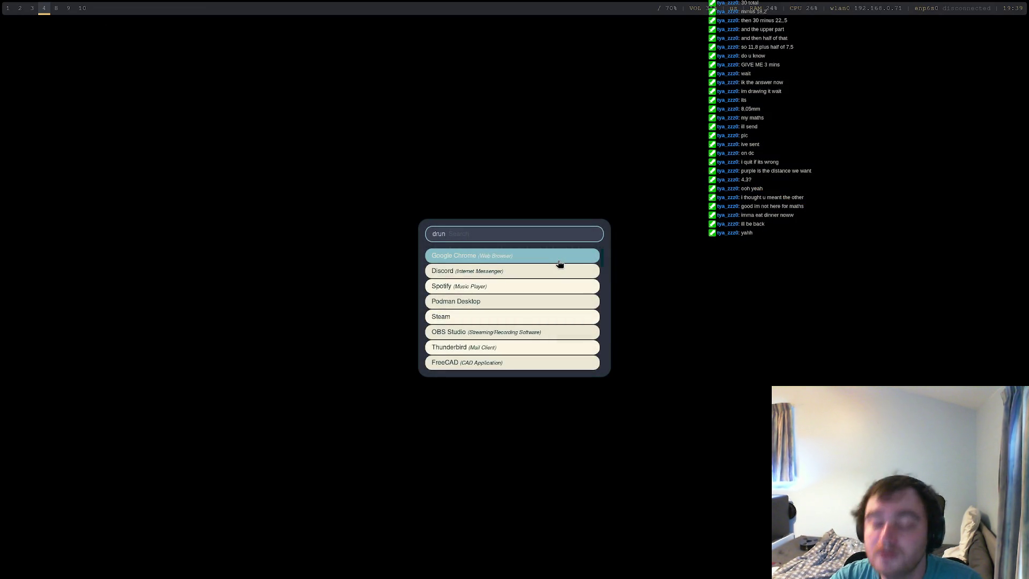
Relaunch FlashPrint from the launcher with 'flash', glance at FreeCAD, then return to FlashPrint's File menu.
text(flash)
key(Return)
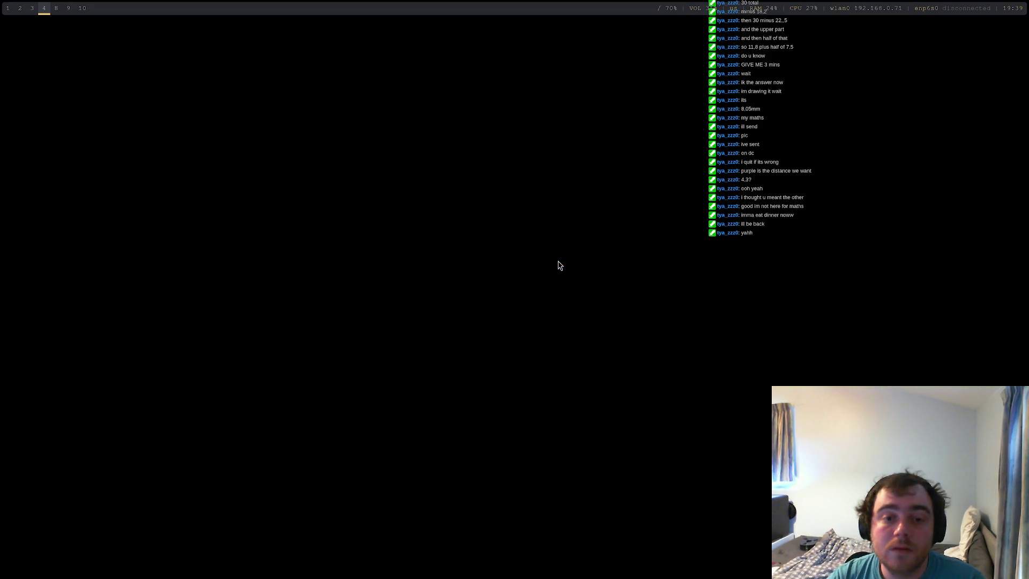
key(super+1)
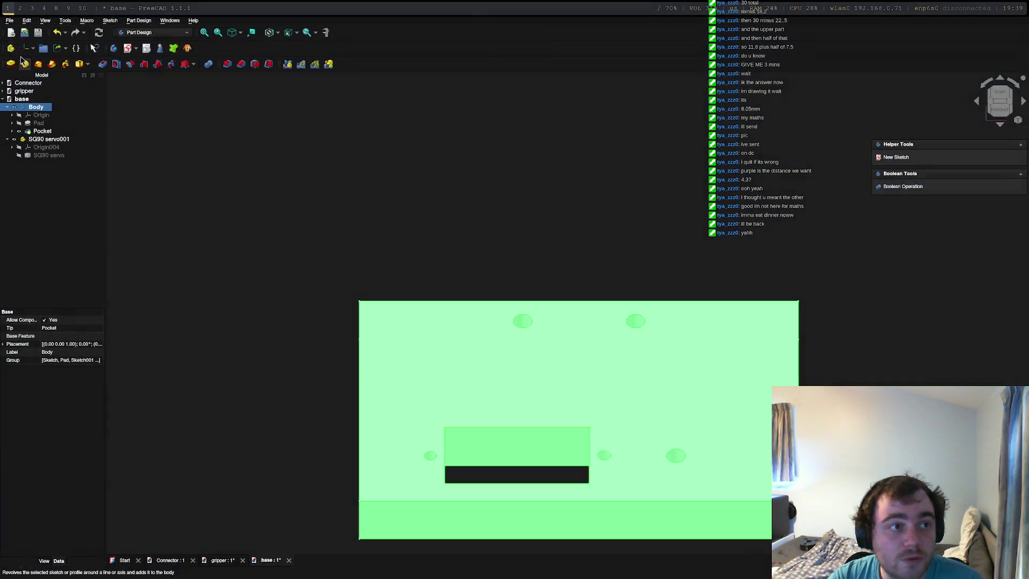
click(21, 9)
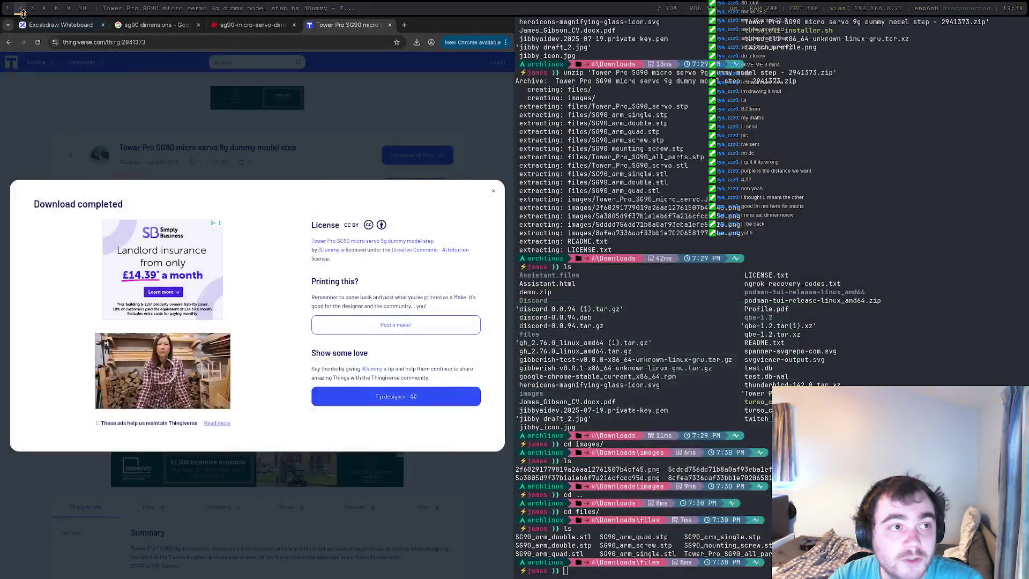
click(33, 8)
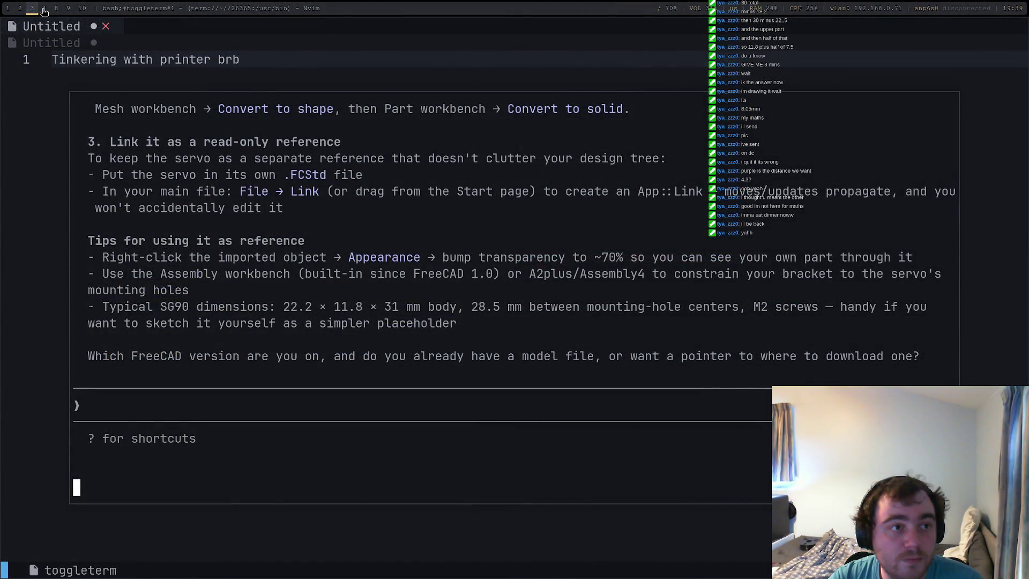
click(45, 11)
click(9, 21)
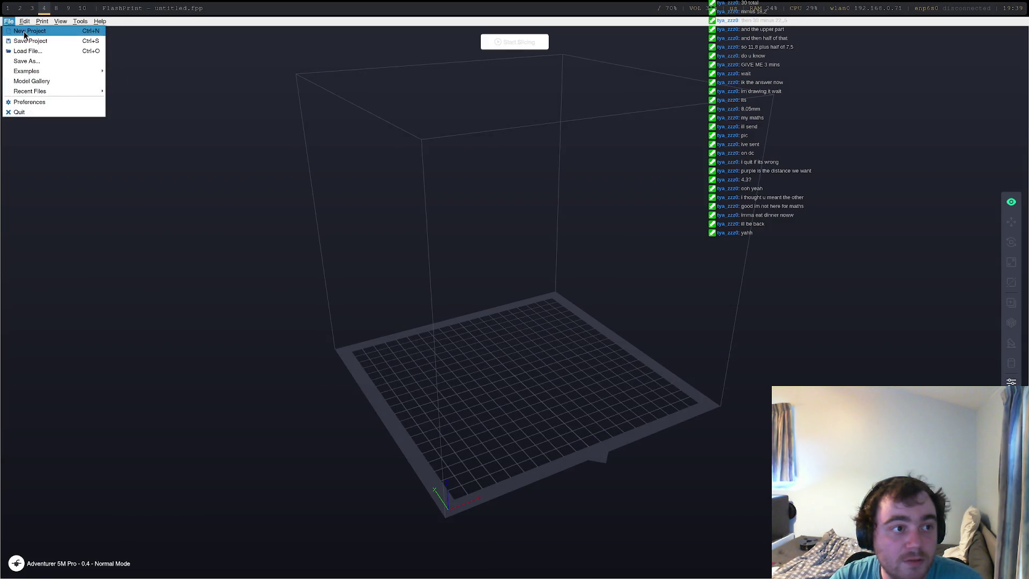
Load base-Body.stl and connector.stl onto the Adventurer 5M Pro plate and orbit to inspect them.
click(67, 52)
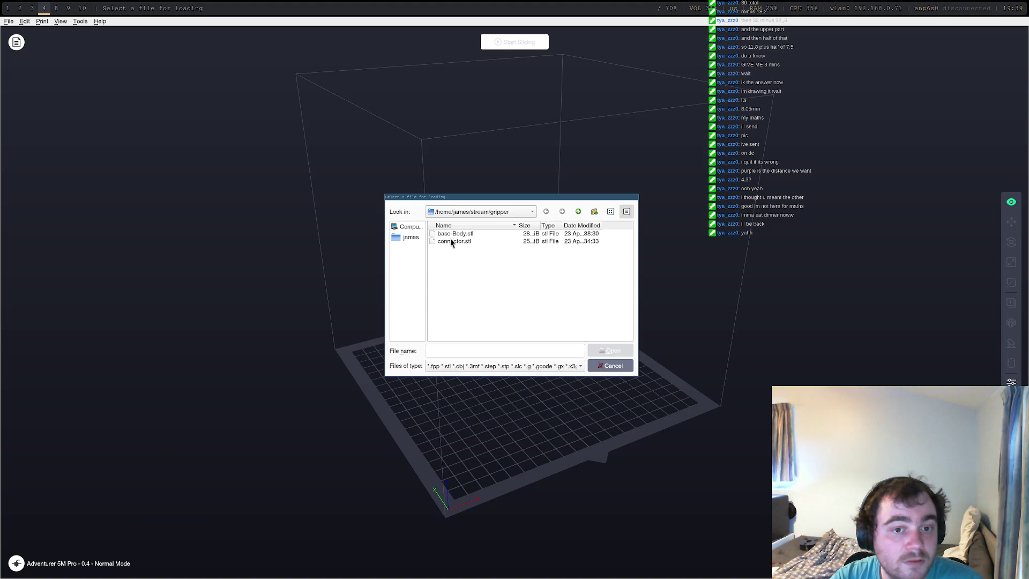
click(452, 234)
shift+click(453, 242)
click(622, 349)
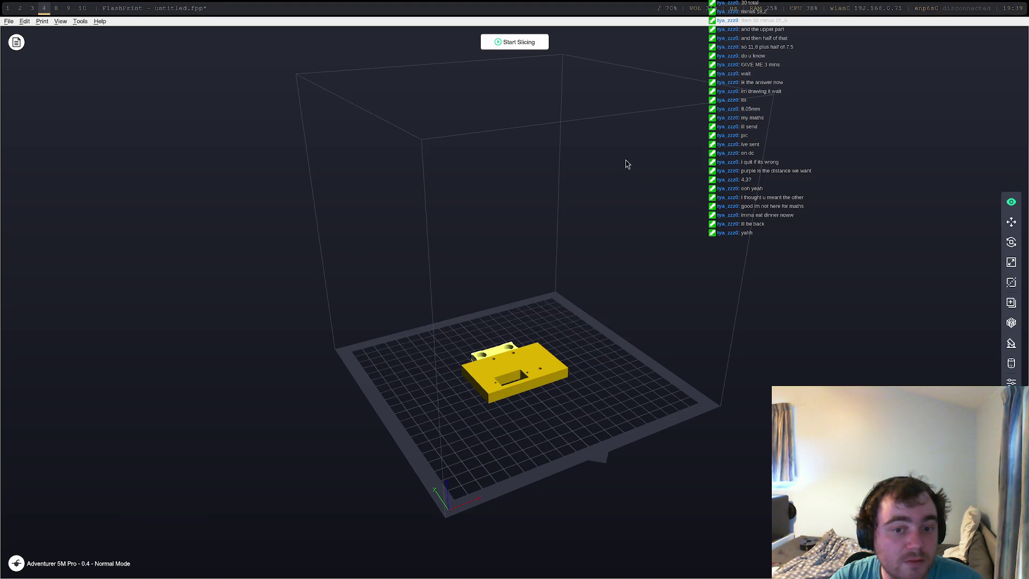
mouse_move(540, 416)
middle_down()
mouse_move(567, 409)
mouse_move(606, 425)
mouse_move(551, 409)
mouse_move(339, 416)
mouse_move(353, 413)
middle_up()
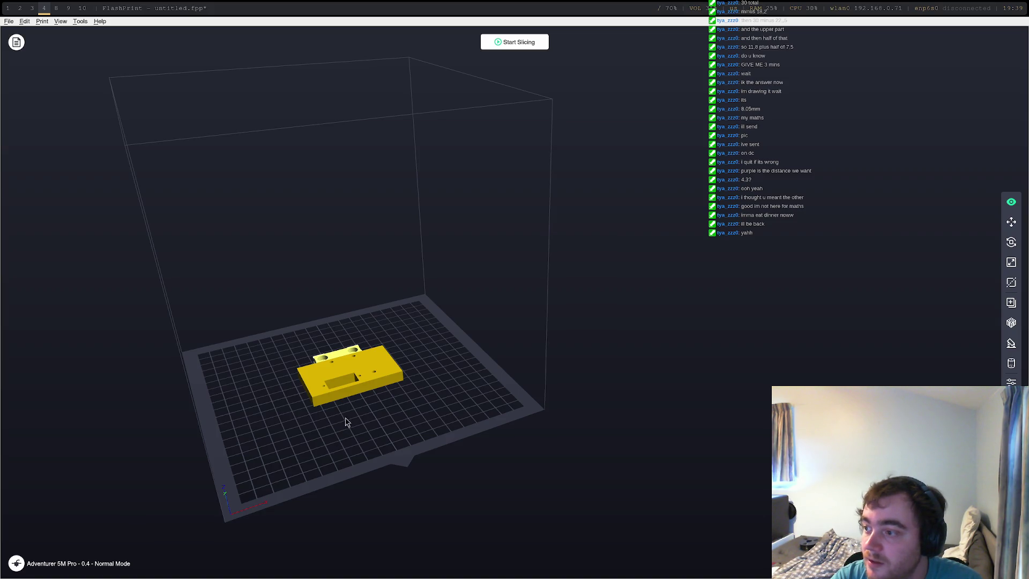
mouse_move(382, 417)
mouse_down()
mouse_move(416, 425)
mouse_move(446, 480)
mouse_move(446, 407)
mouse_move(500, 399)
mouse_move(487, 384)
mouse_move(496, 415)
mouse_up()
mouse_move(408, 418)
mouse_down()
mouse_move(450, 448)
mouse_move(462, 421)
mouse_up()
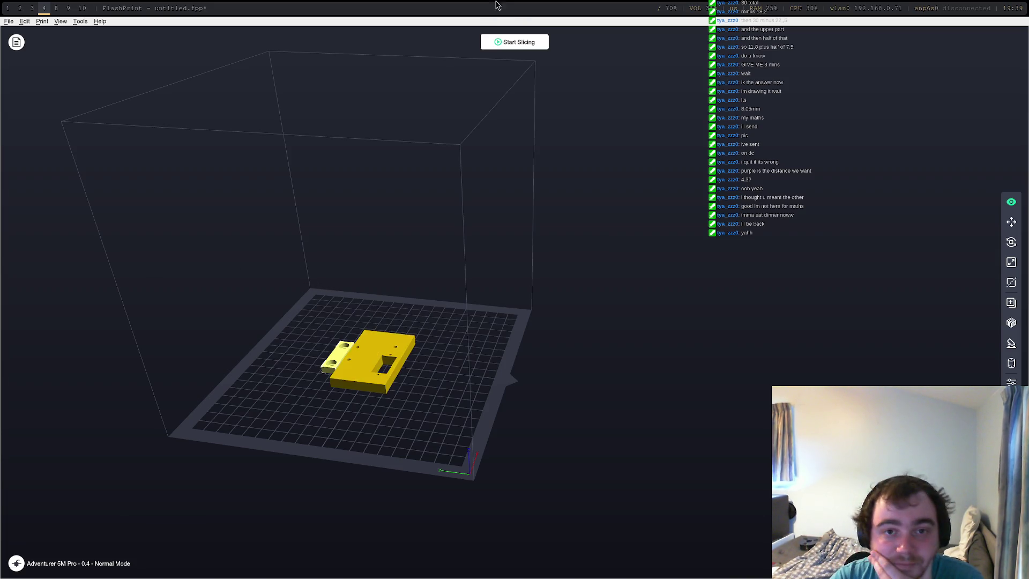
Slice both parts and preview the 43 layers: about 19 minutes and 12.35 g of filament.
click(519, 44)
click(573, 361)
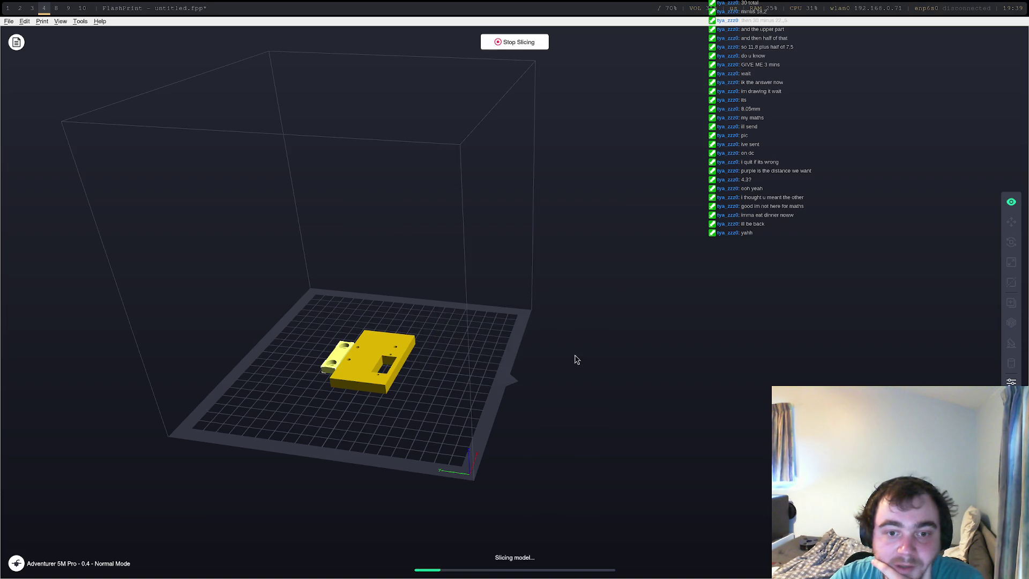
click(512, 42)
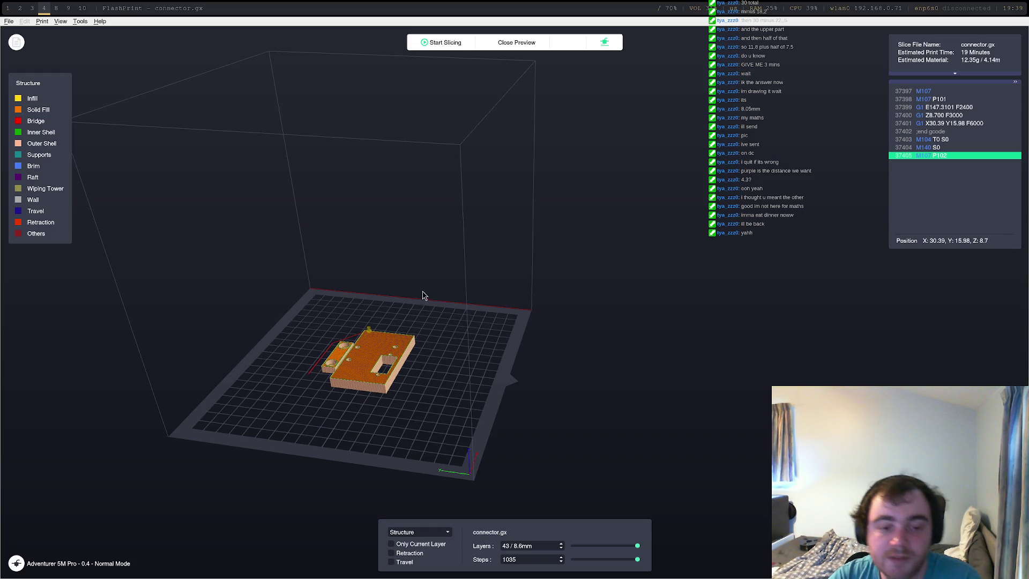
mouse_move(425, 420)
mouse_down()
mouse_move(437, 408)
mouse_move(522, 437)
mouse_move(558, 414)
mouse_move(480, 331)
mouse_move(381, 292)
mouse_move(209, 364)
mouse_move(337, 281)
mouse_move(450, 369)
mouse_move(227, 345)
mouse_move(542, 391)
mouse_move(477, 437)
mouse_move(429, 432)
mouse_move(477, 348)
mouse_move(437, 409)
mouse_move(654, 343)
mouse_up()
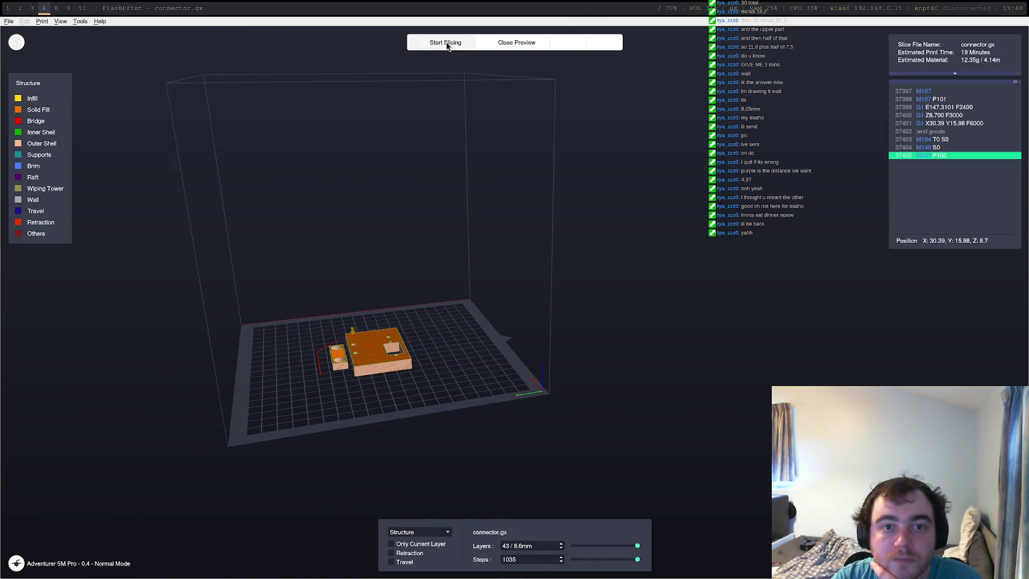
Connect to the networked printer, send the 'connector' G-code, then close the Multi-Machine Control monitor.
click(615, 45)
click(585, 230)
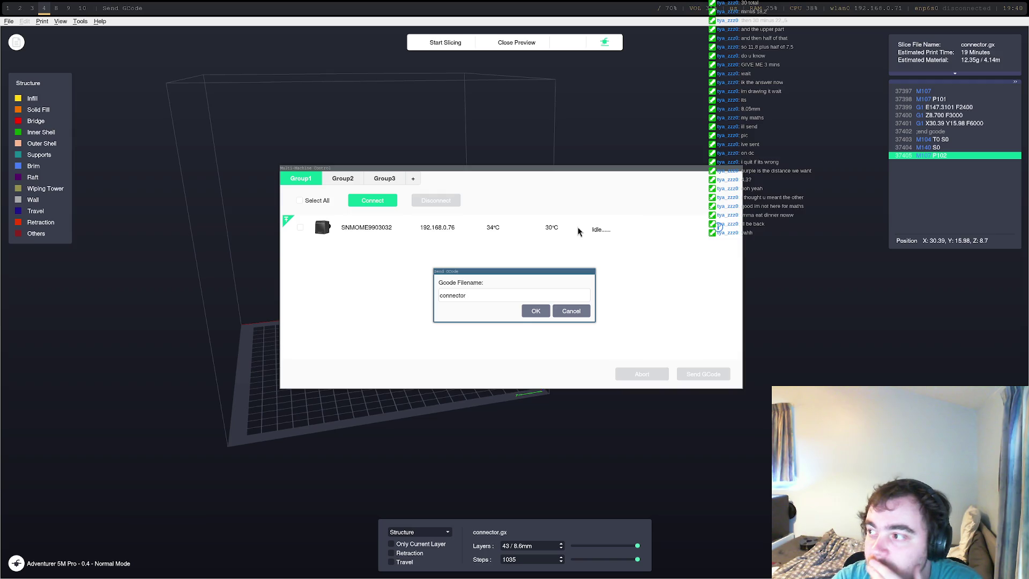
click(526, 310)
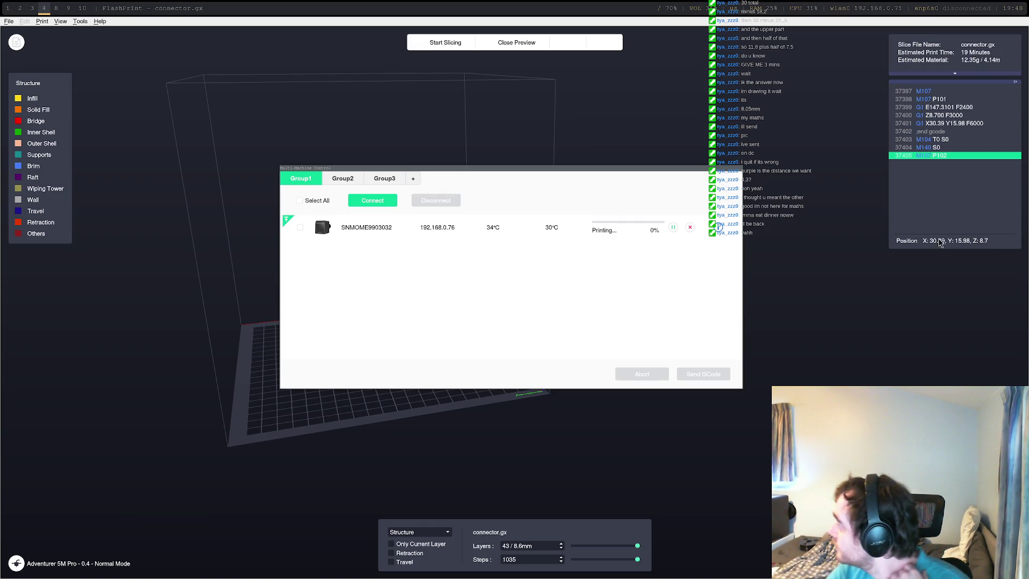
key(super+0)
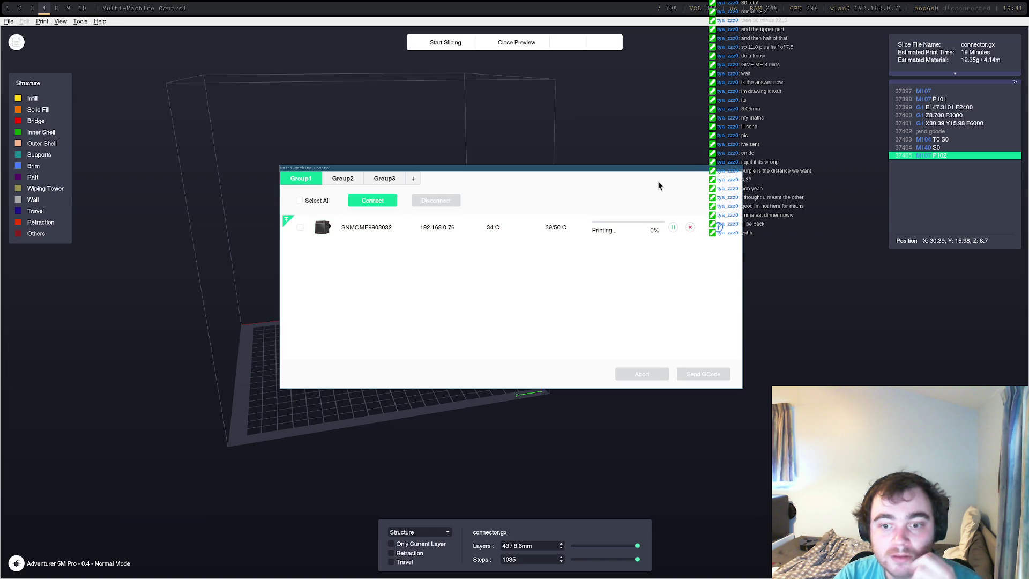
key(Escape)
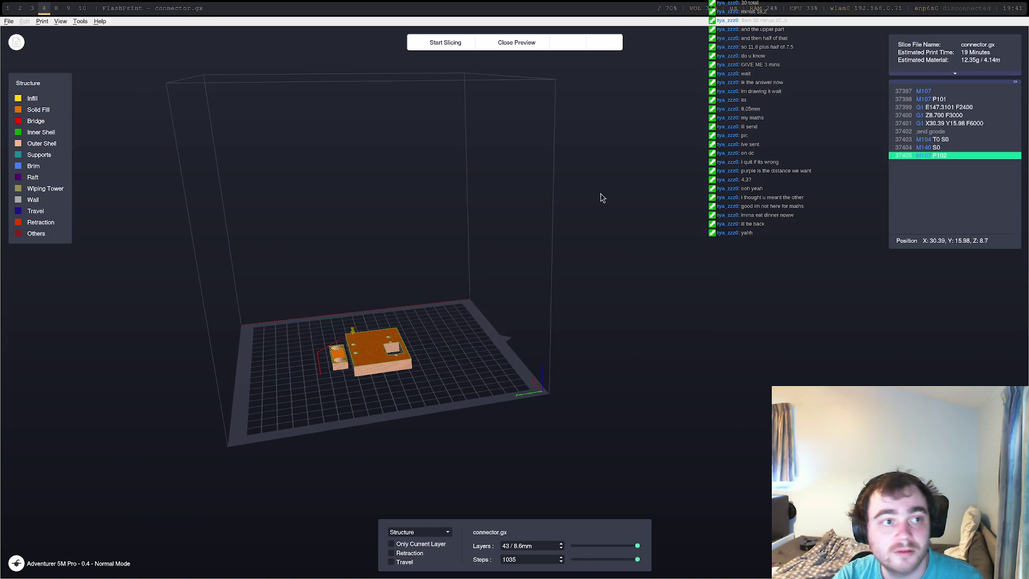
Check the recent connection 192.168.0.76:8899, dismiss Connect Machine, and switch to the terminal workspace.
click(63, 23)
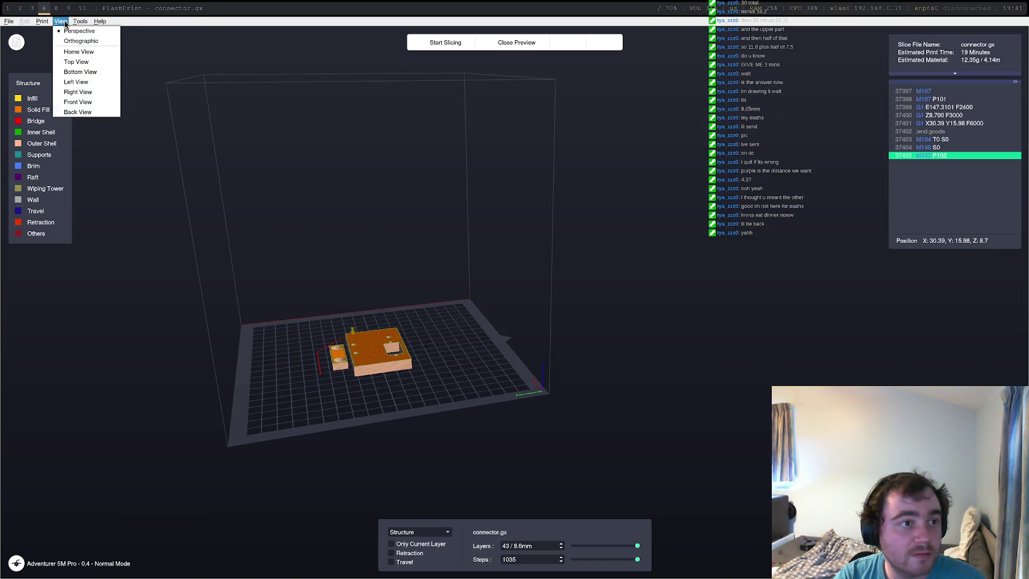
mouse_move(48, 24)
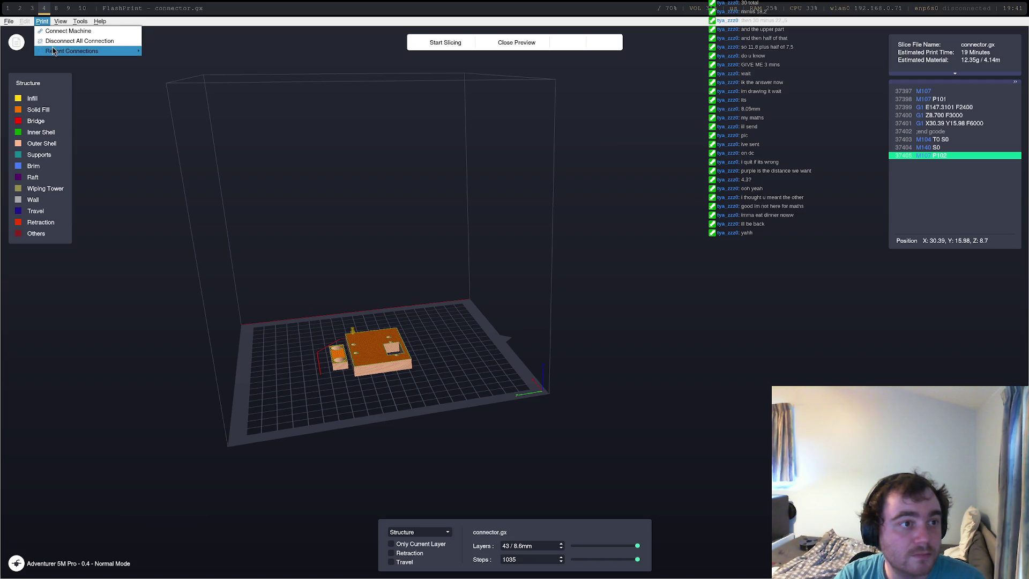
mouse_move(107, 51)
click(162, 51)
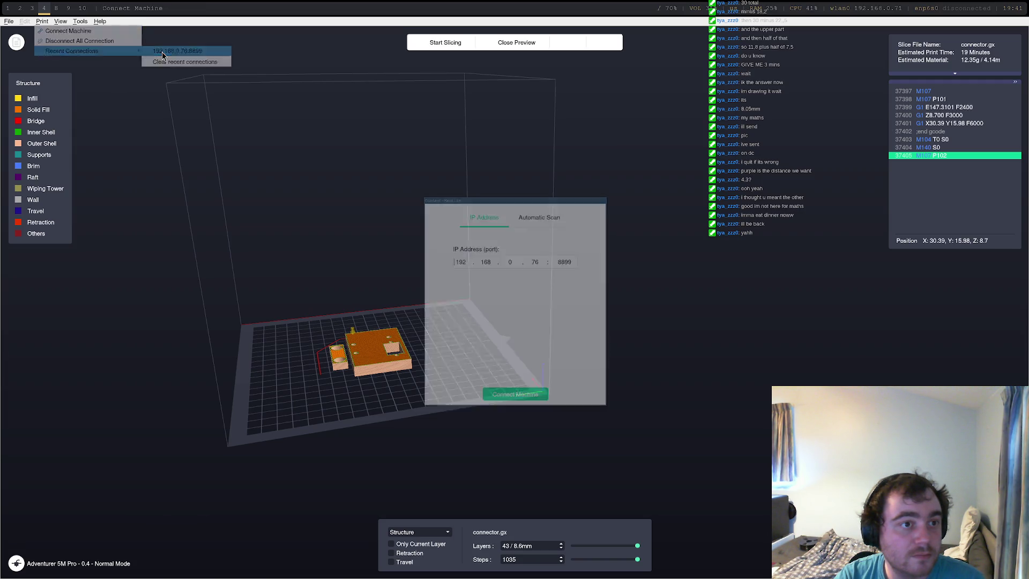
click(596, 206)
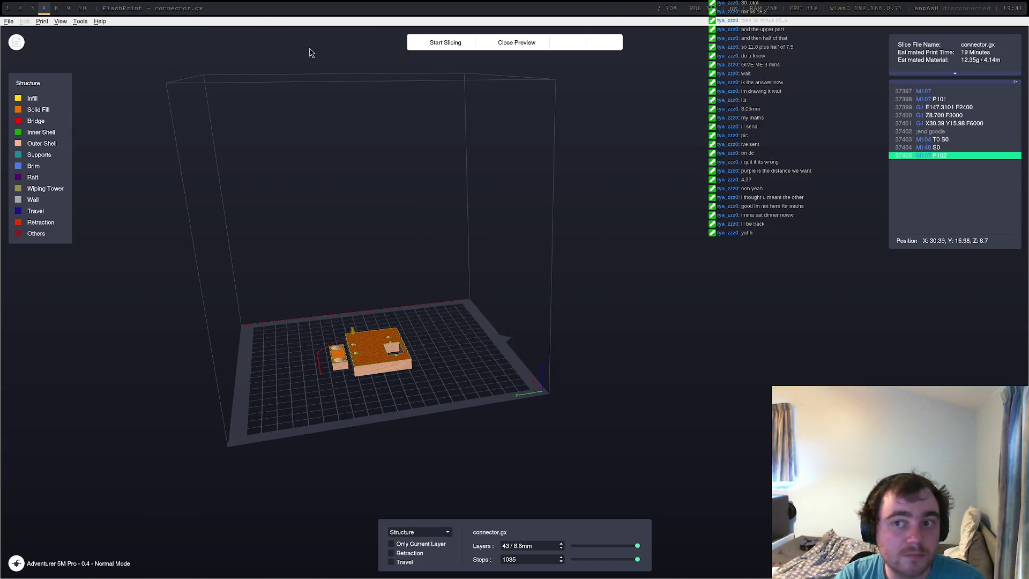
click(82, 8)
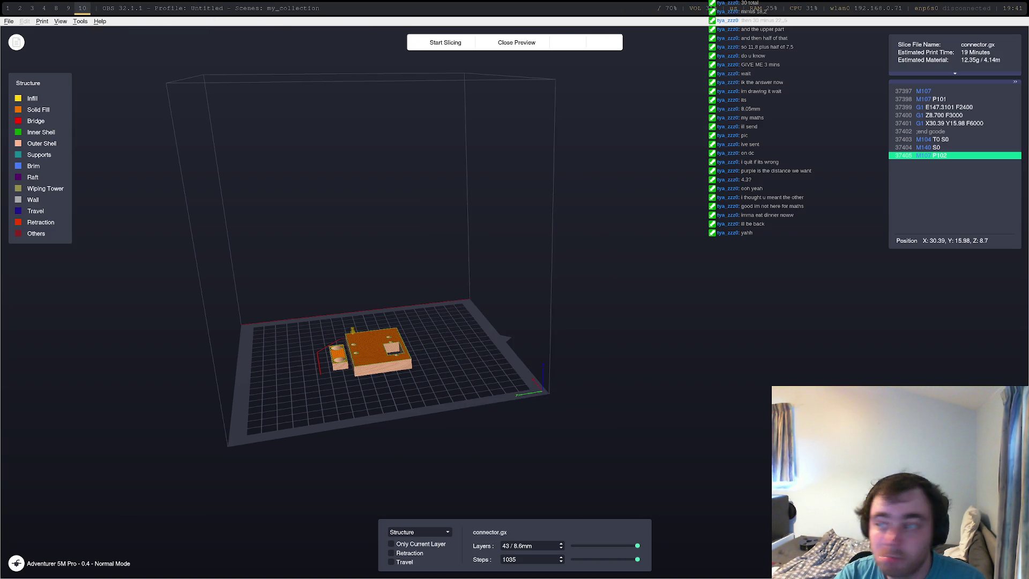
key(super+3)
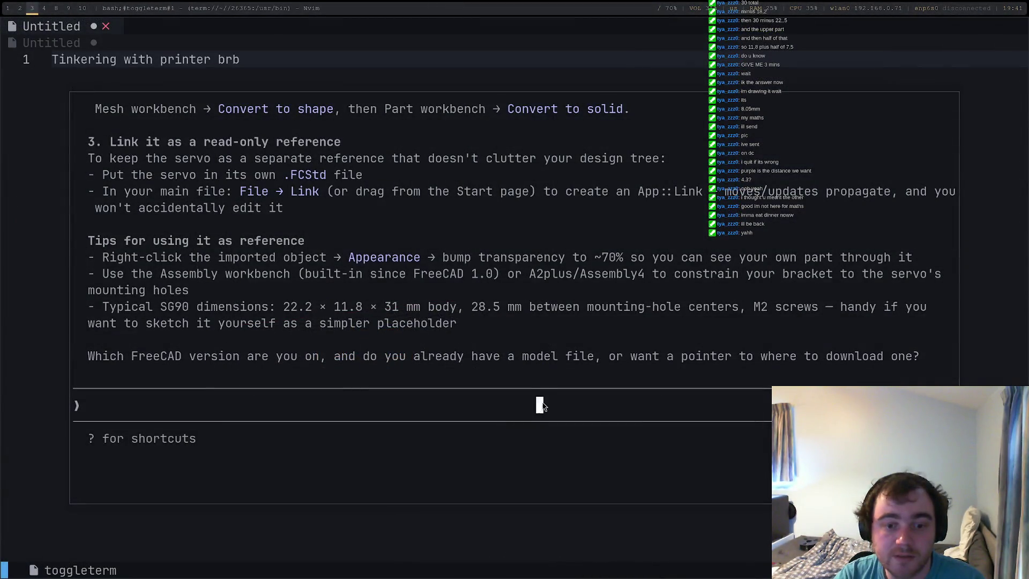
Ask Claude Code for ways to show the Flashforge printer's print cam on stream.
text(I'm using a flashforge printer and wa)
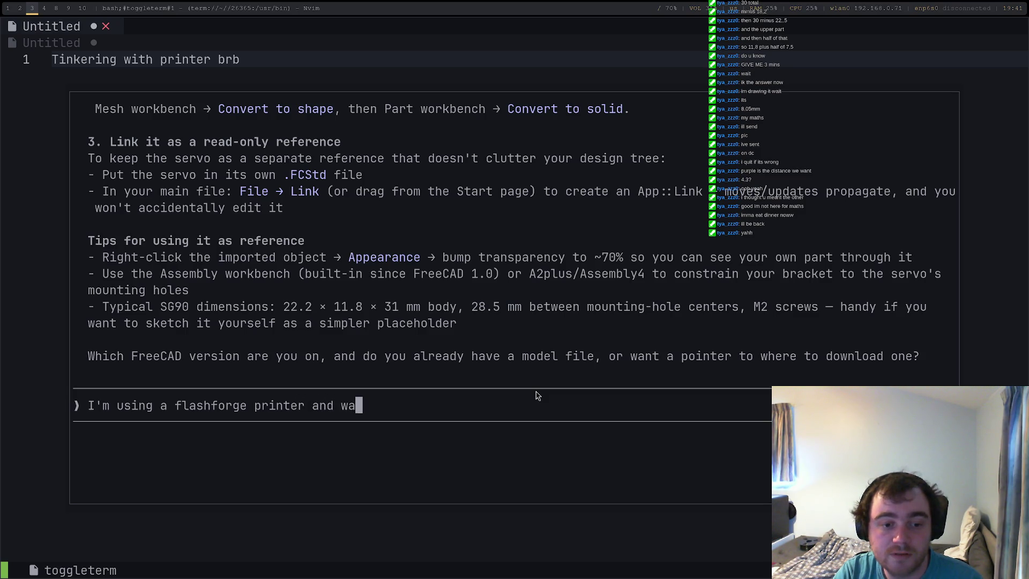
text(nt to show the )
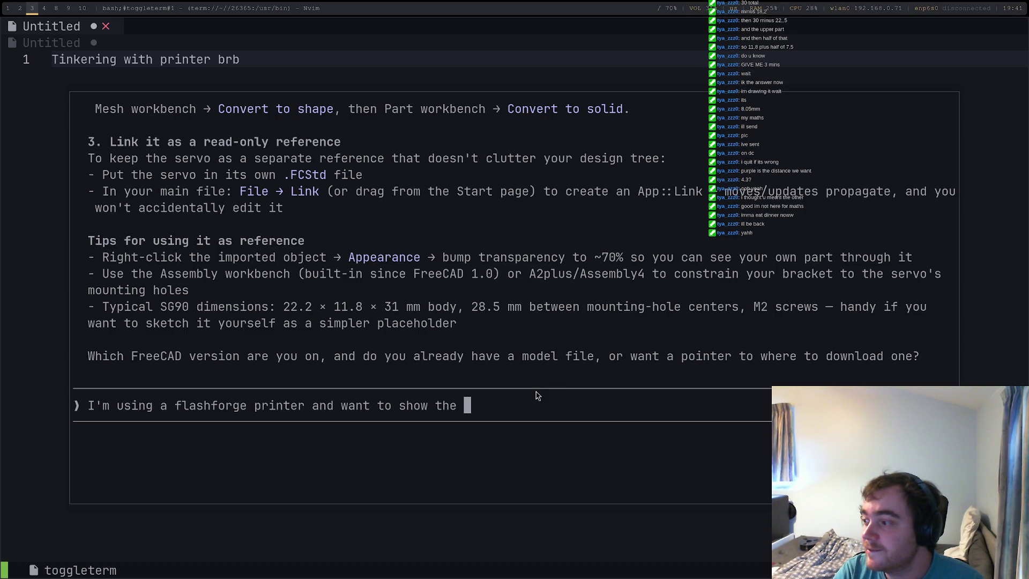
text(print cam on stream... Think o wa)
key(BackSpace)
key(BackSpace)
key(BackSpace)
text(wa)
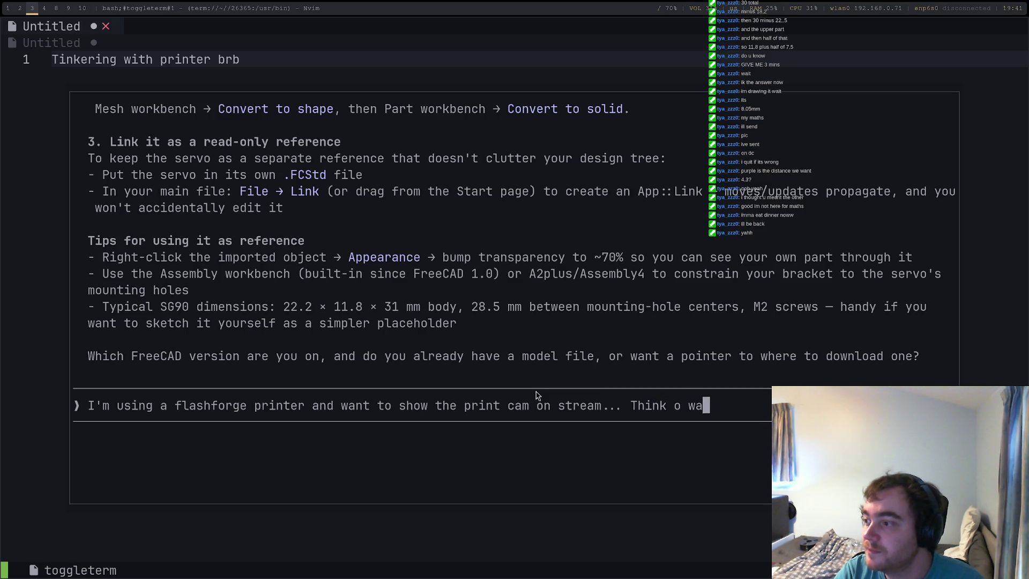
text(ys)
key(Return)
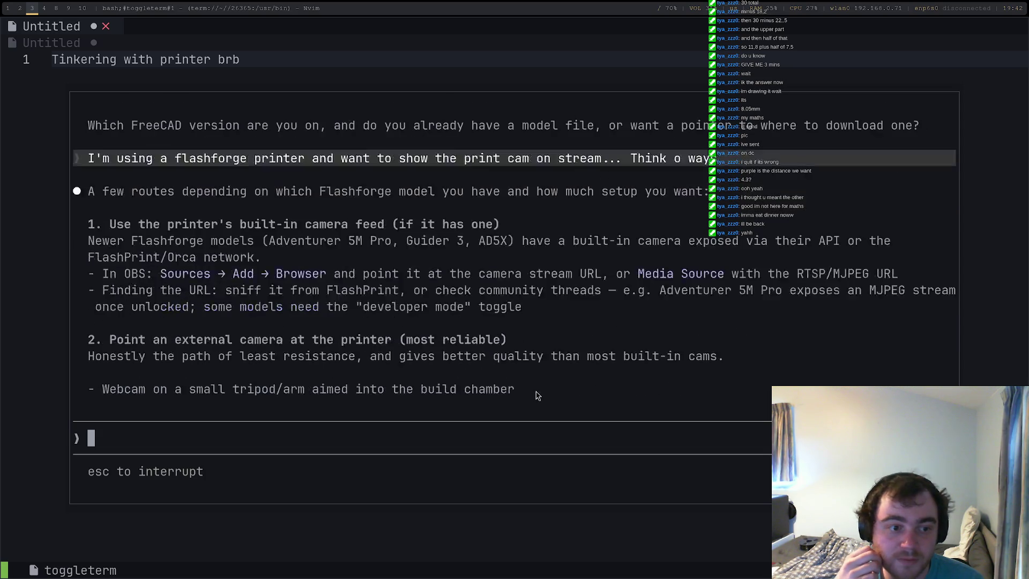
Interrupt the answer and specify the printer is an Adventurer 5M Pro.
key(Escape)
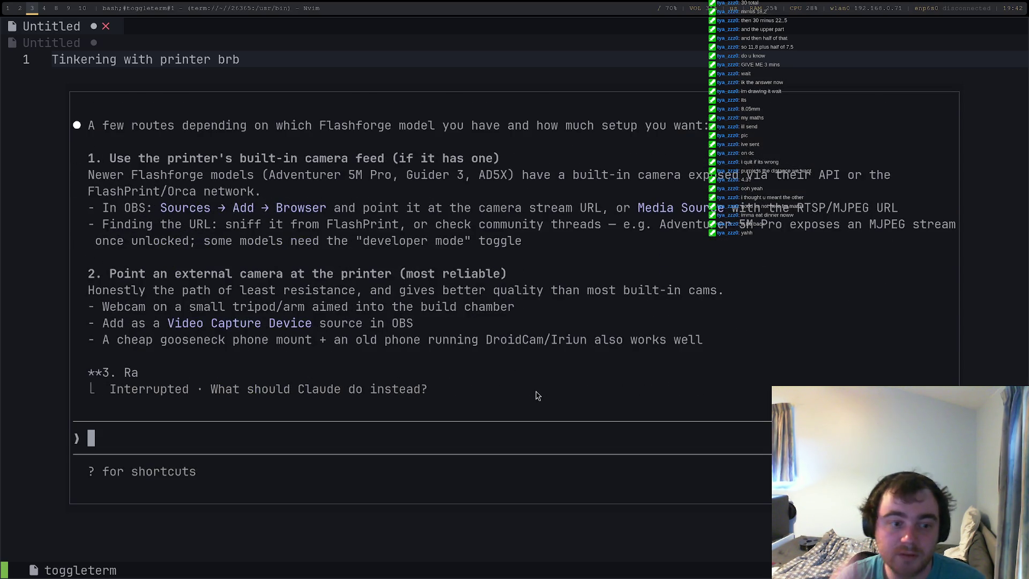
text(It's )
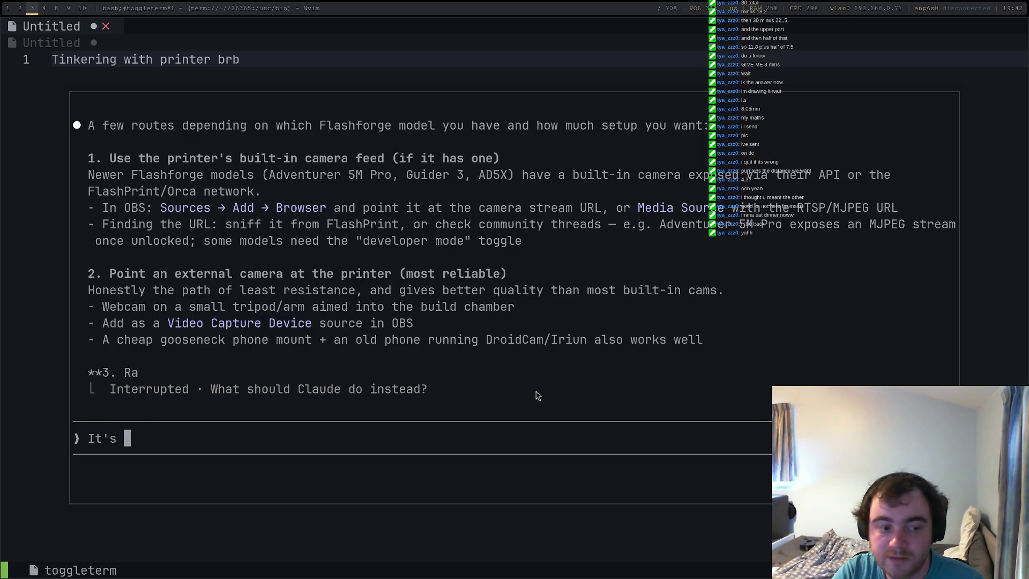
text(an )
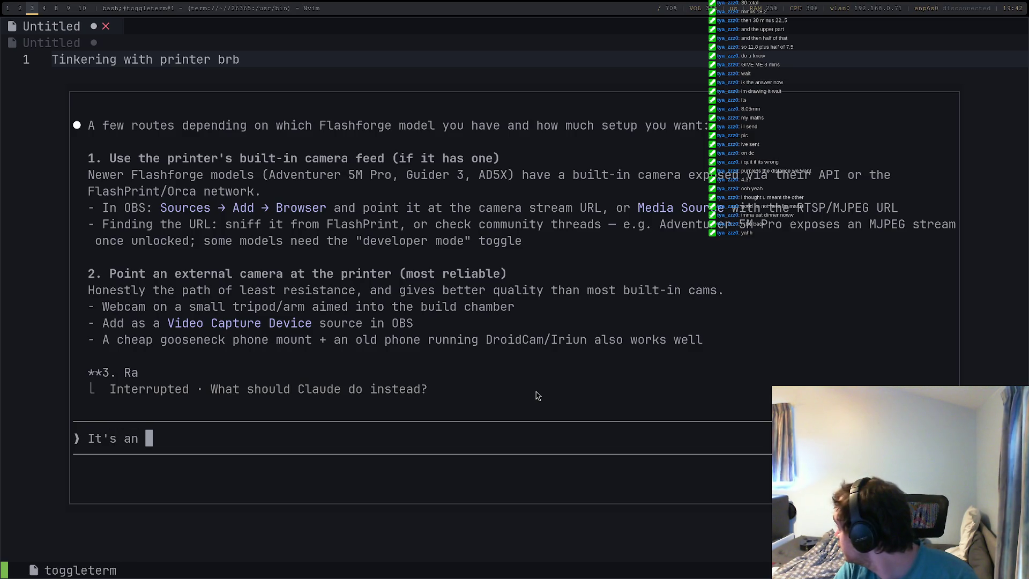
text(arv)
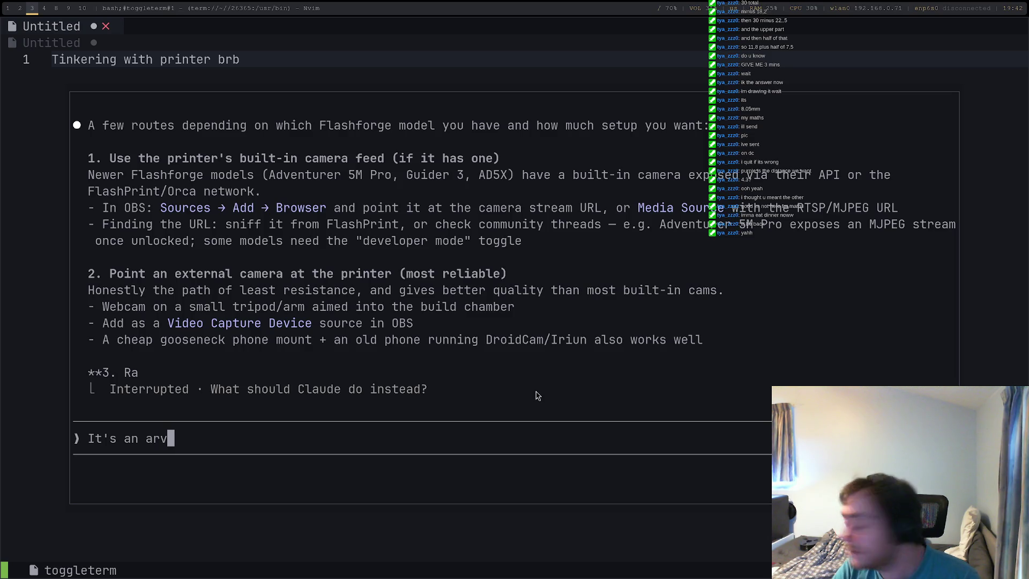
key(BackSpace)
key(BackSpace)
text(dv )
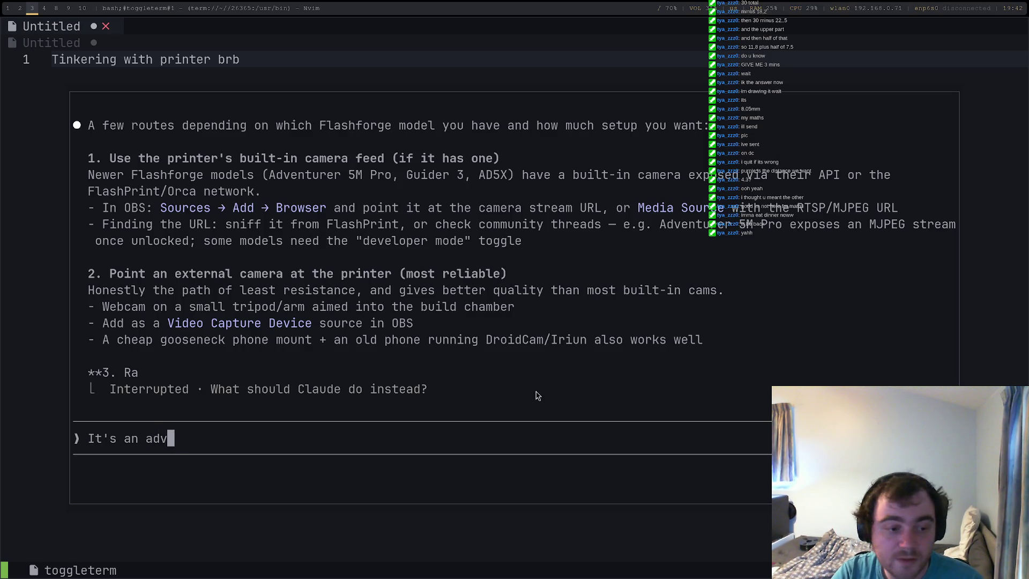
text(4m)
key(BackSpace)
key(BackSpace)
text(5m)
key(Return)
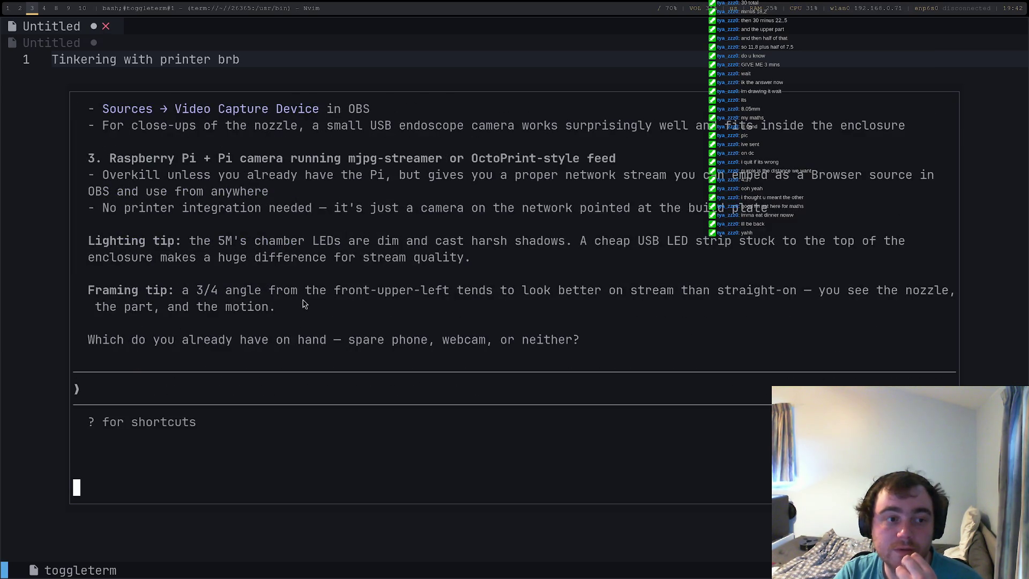
scroll(303, 305, up, 10)
scroll(301, 307, down, 15)
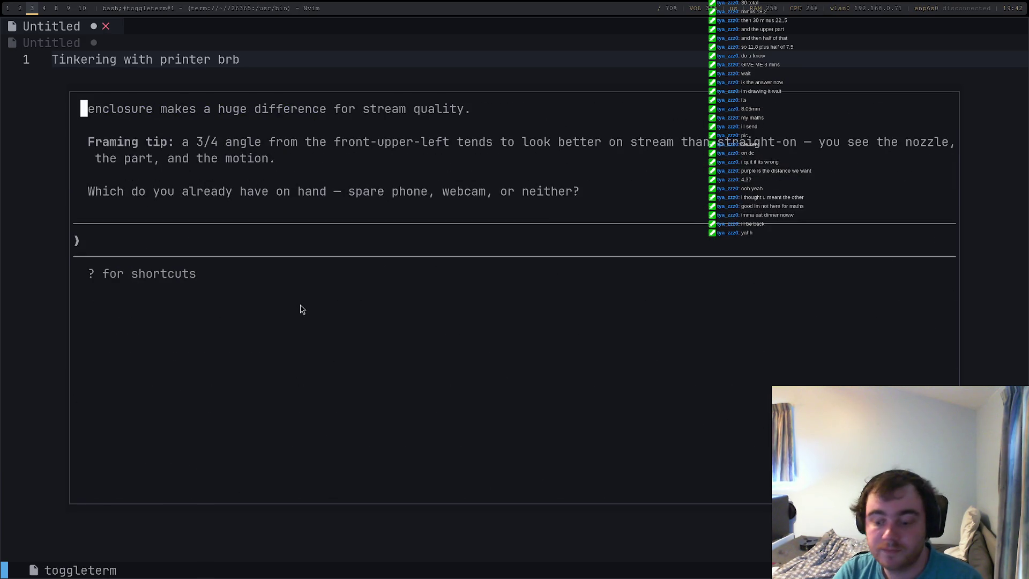
text(ipro)
key(Return)
Read the OBS camera options and begin a follow-up saying the firmware version is unknown.
key(Escape)
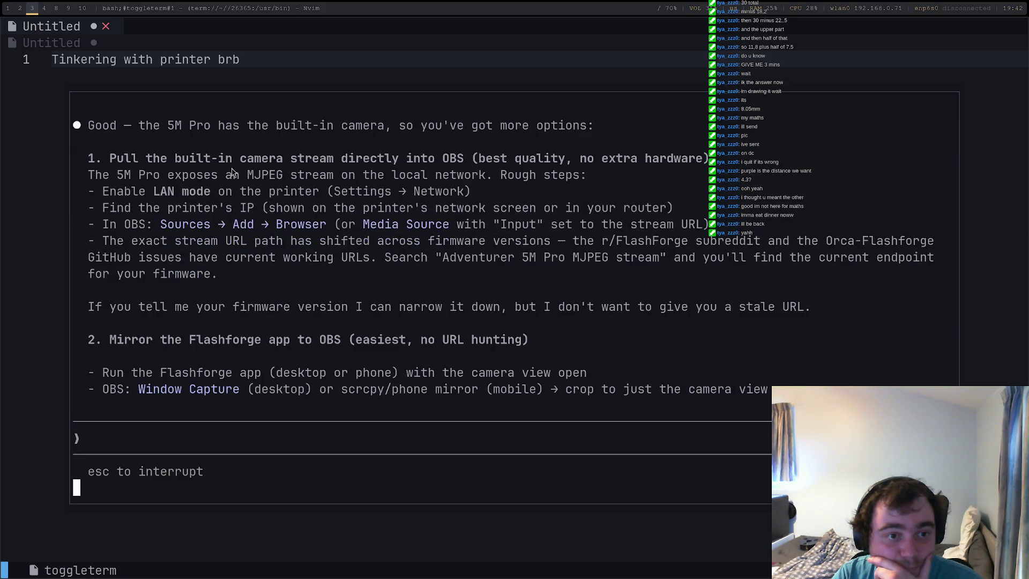
scroll(435, 185, up, 5)
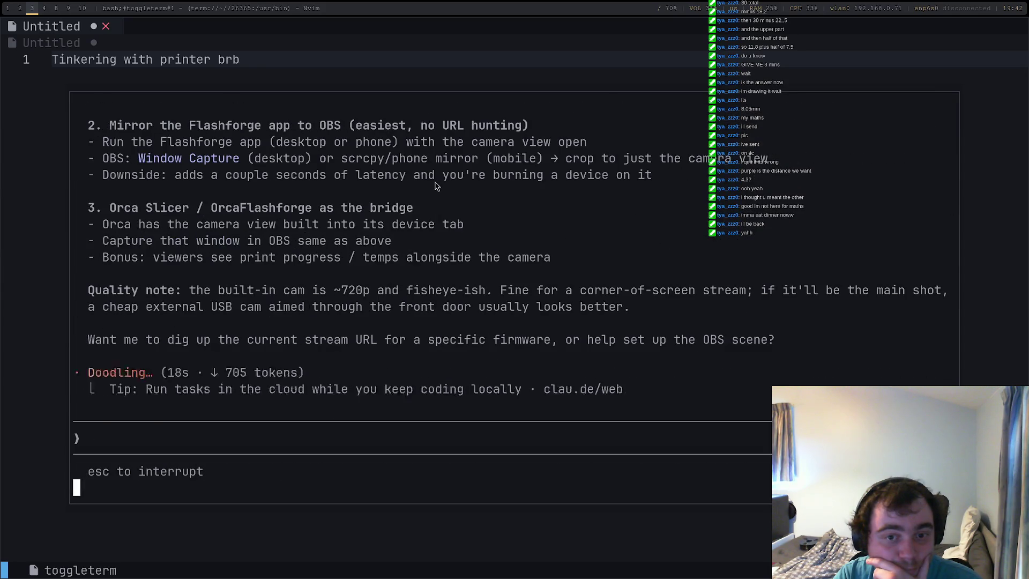
scroll(435, 186, up, 3)
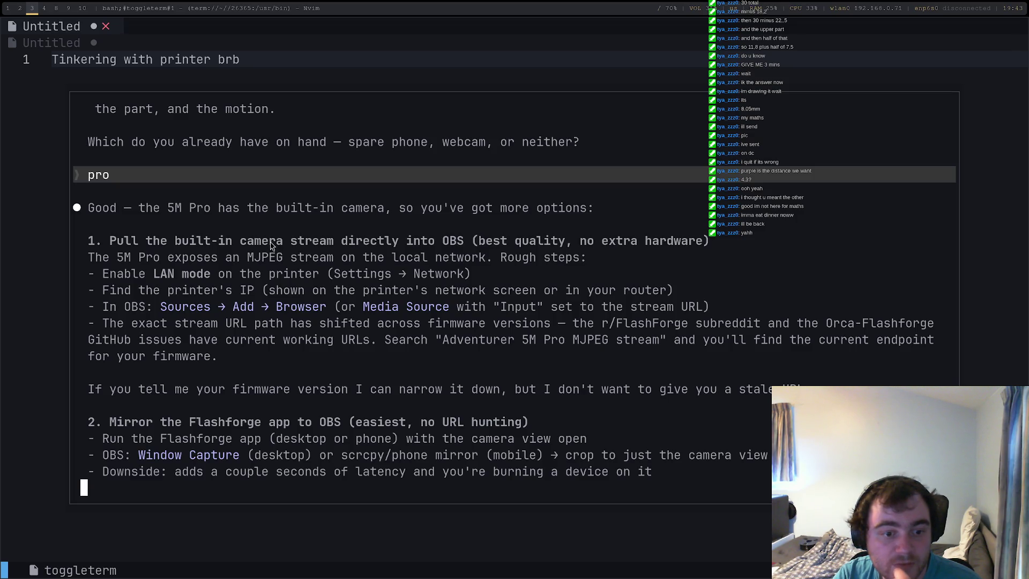
scroll(269, 245, up, 6)
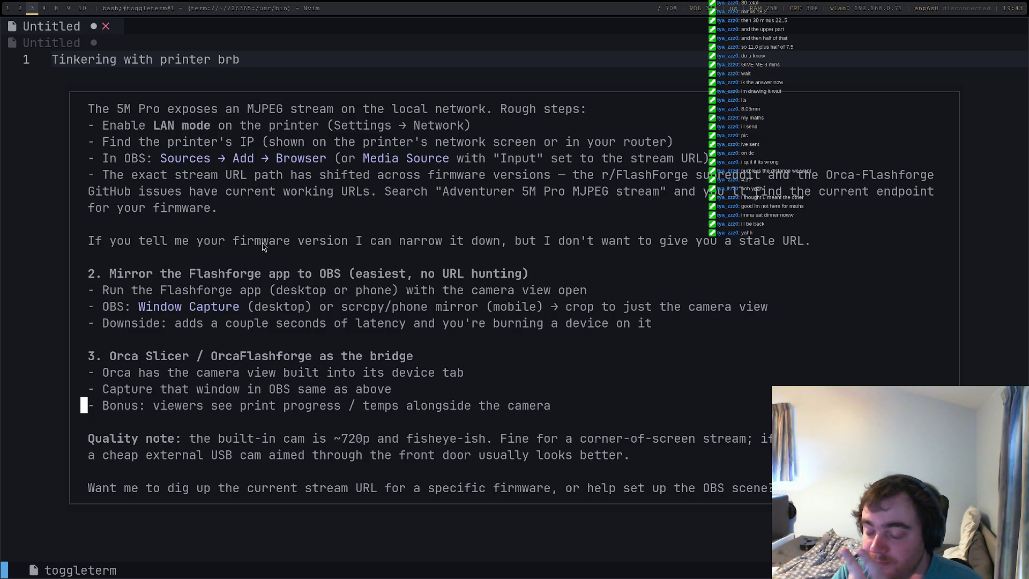
scroll(262, 243, down, 6)
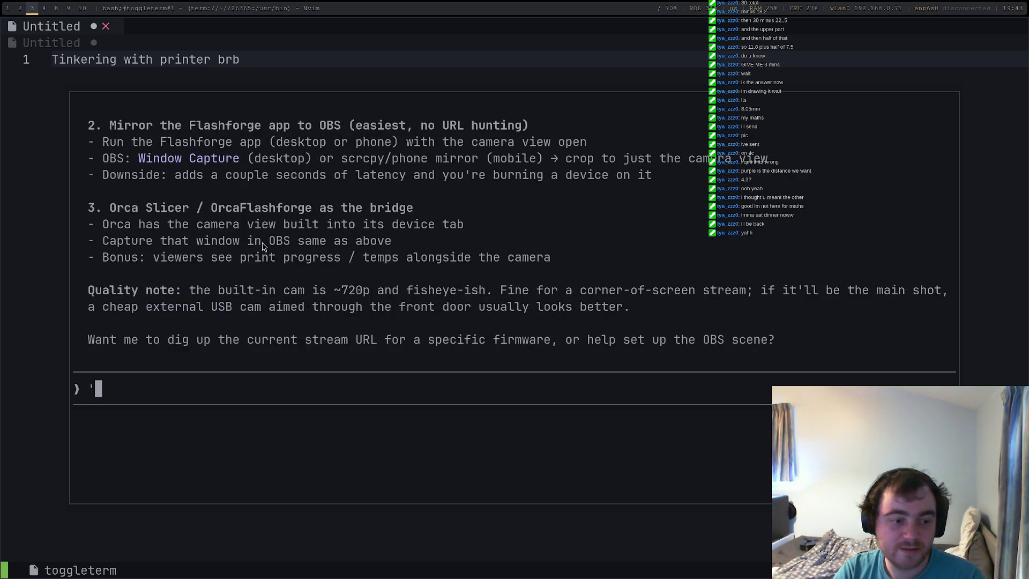
text(idk the firmware ve)
Ask Claude to find the printer firmware over the local network mid-print, approving the route lookup.
key(BackSpace)
text(ersion,)
key(BackSpace)
text(, anyt)
key(BackSpace)
key(BackSpace)
text(thing you can do to ge)
key(BackSpace)
text(, it's on the local netwe)
text(rk but I)
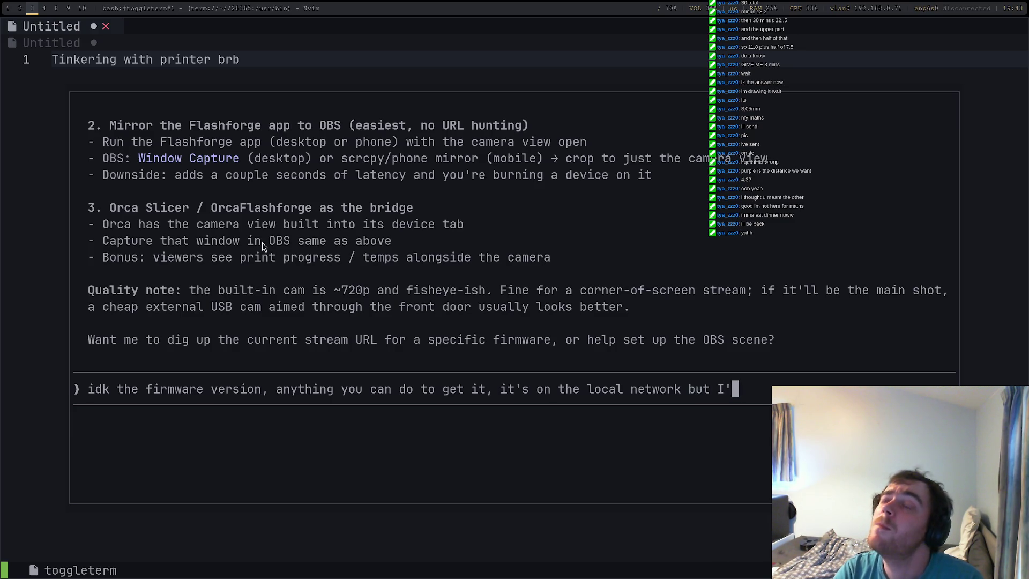
key(BackSpace)
key(BackSpace)
key(BackSpace)
text(t print rn als)
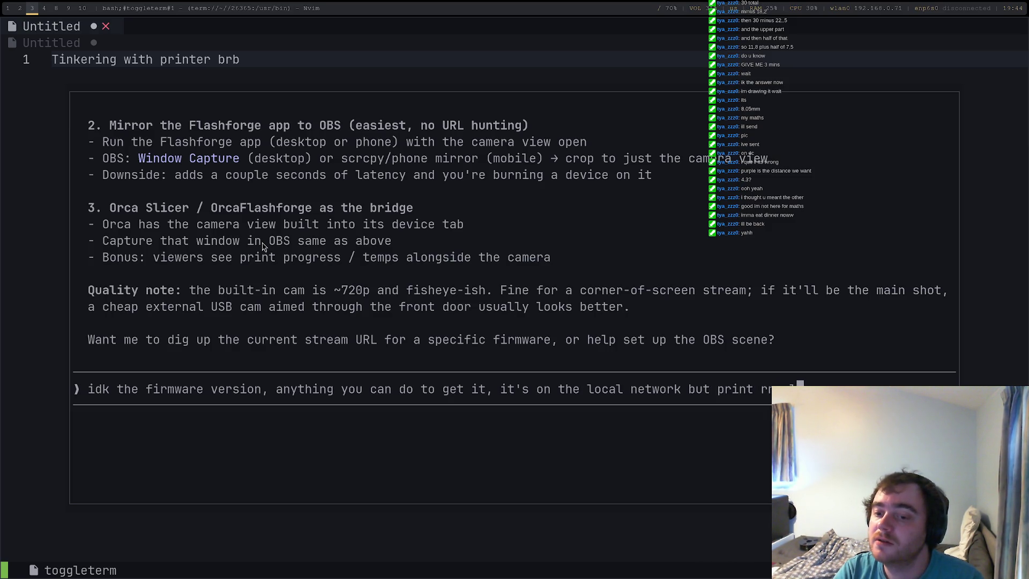
text(o)
key(Return)
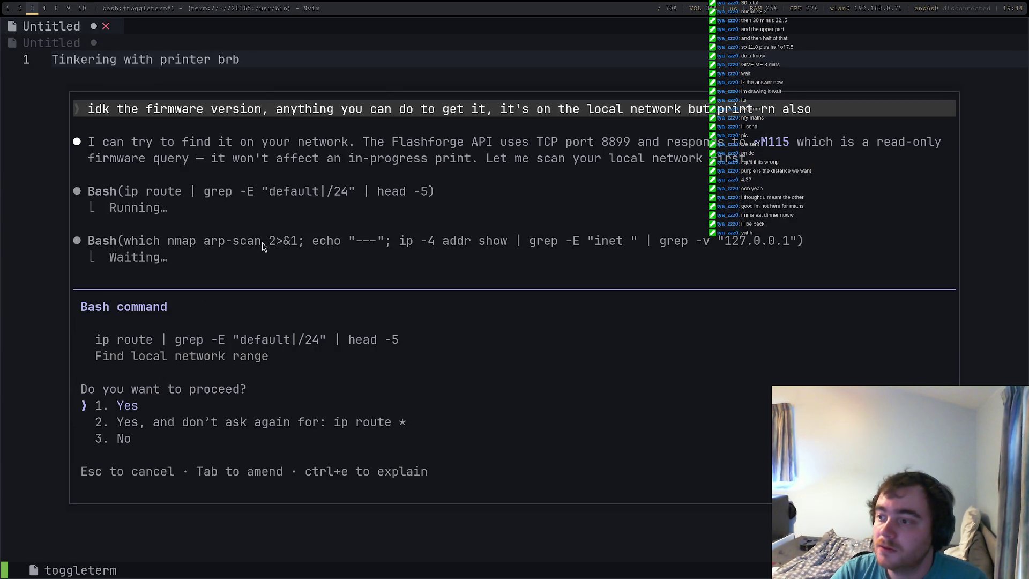
key(Return)
key(Return)
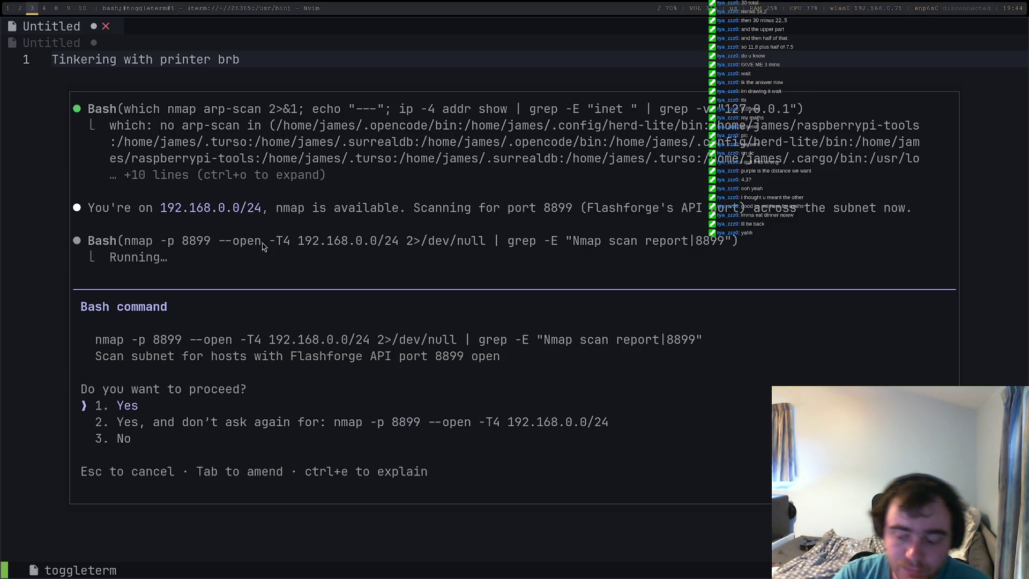
Approve the subnet scan and python3 firmware query identifying the Adventurer 5M Pro on v3.2.7.
key(Return)
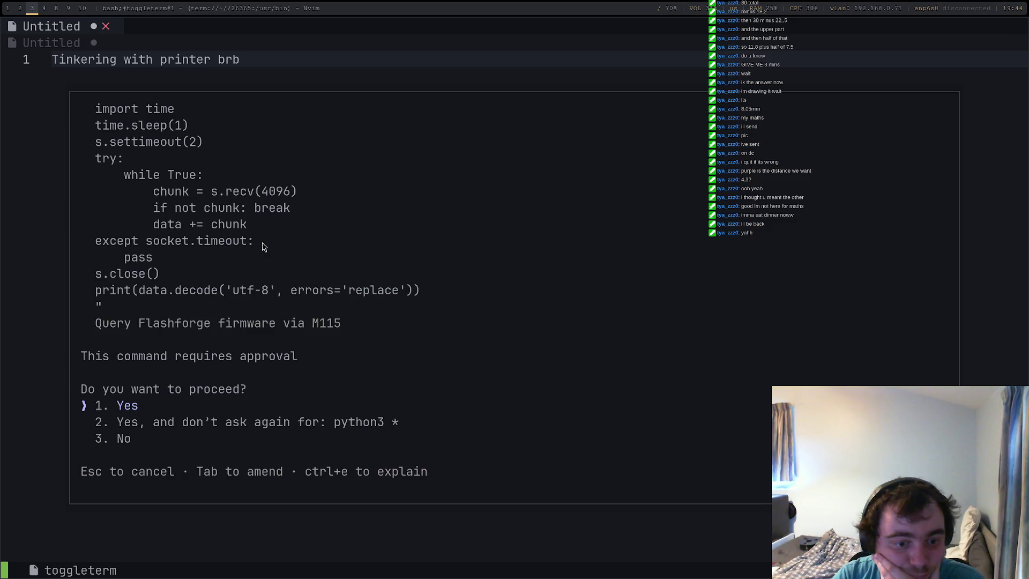
key(Down)
key(Return)
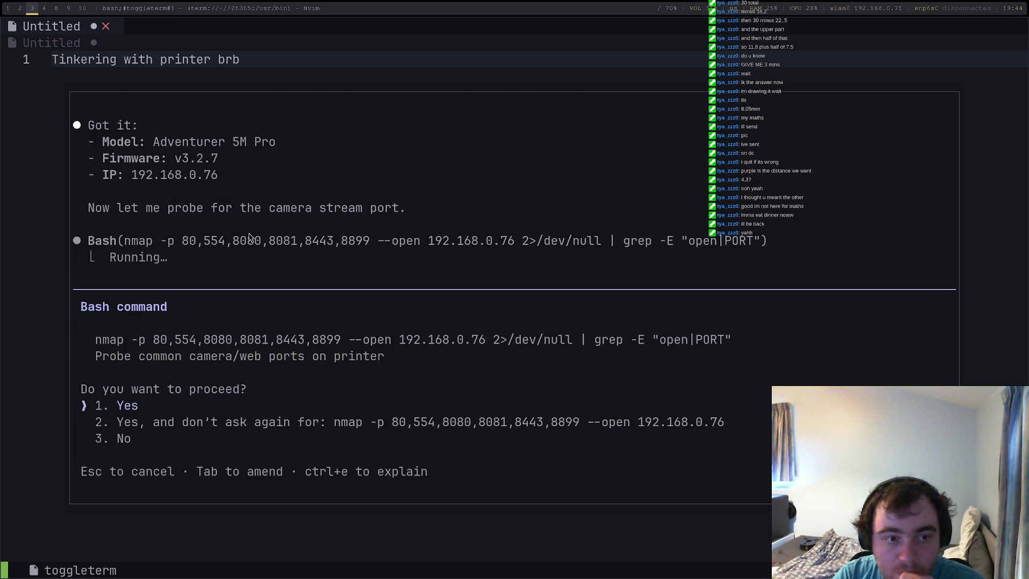
key(Down)
key(Up)
key(Return)
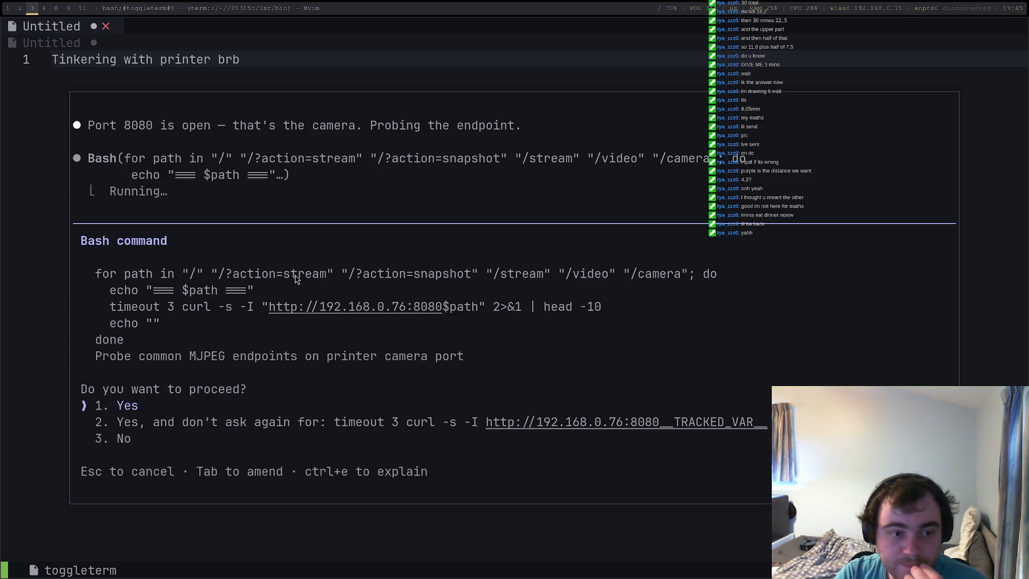
key(Return)
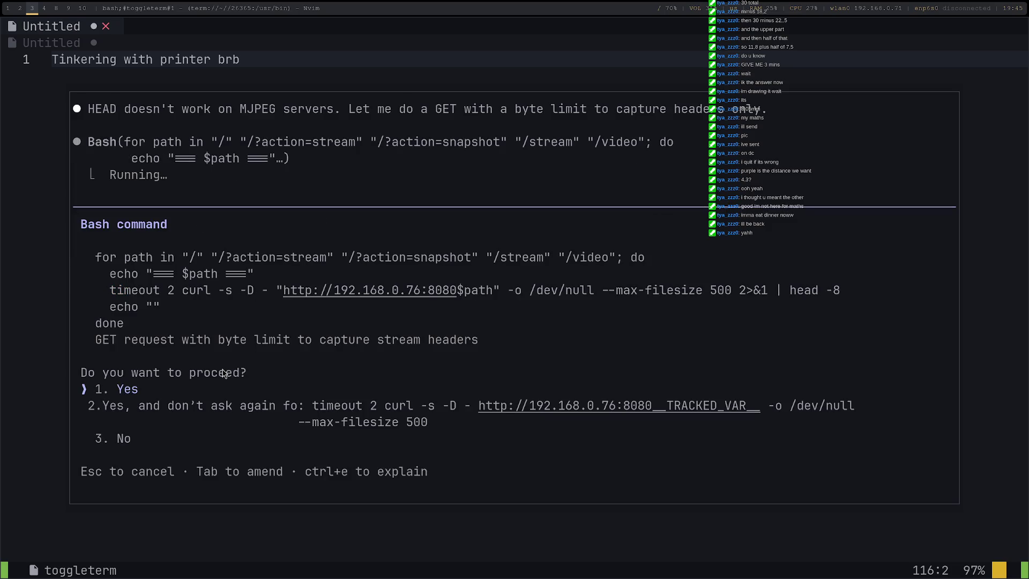
key(Return)
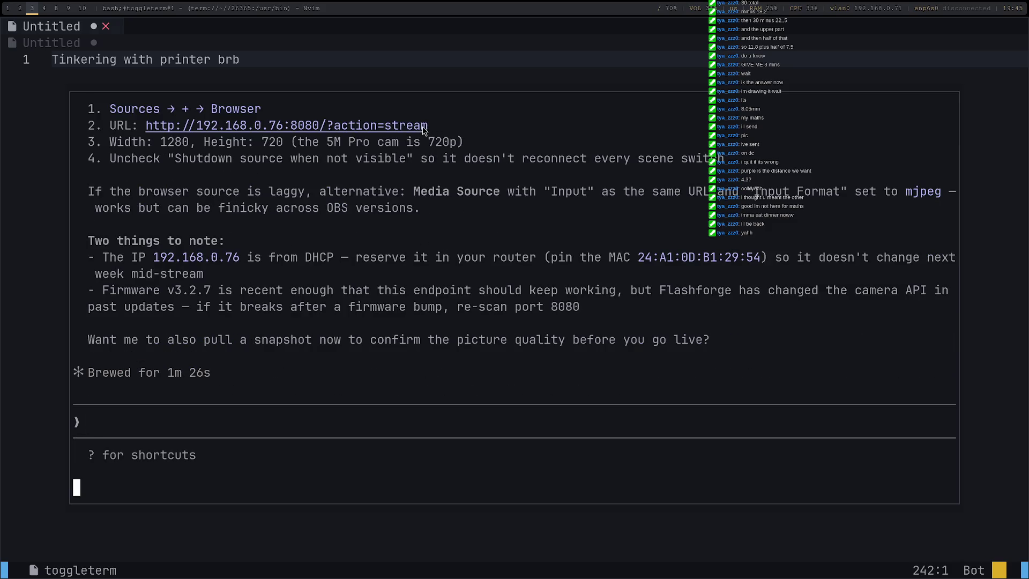
drag(428, 129, 149, 131)
key(ctrl+c)
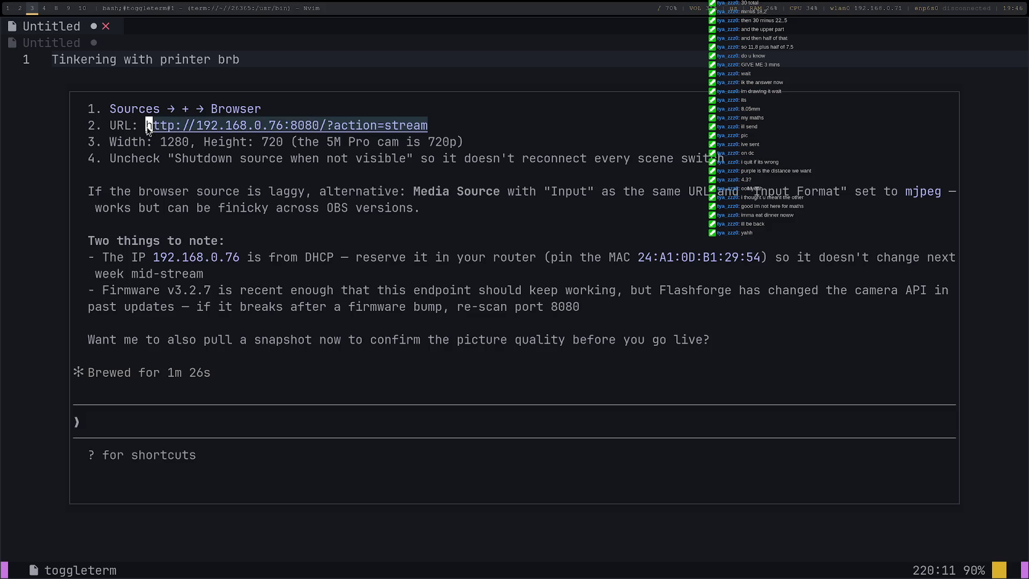
key(y)
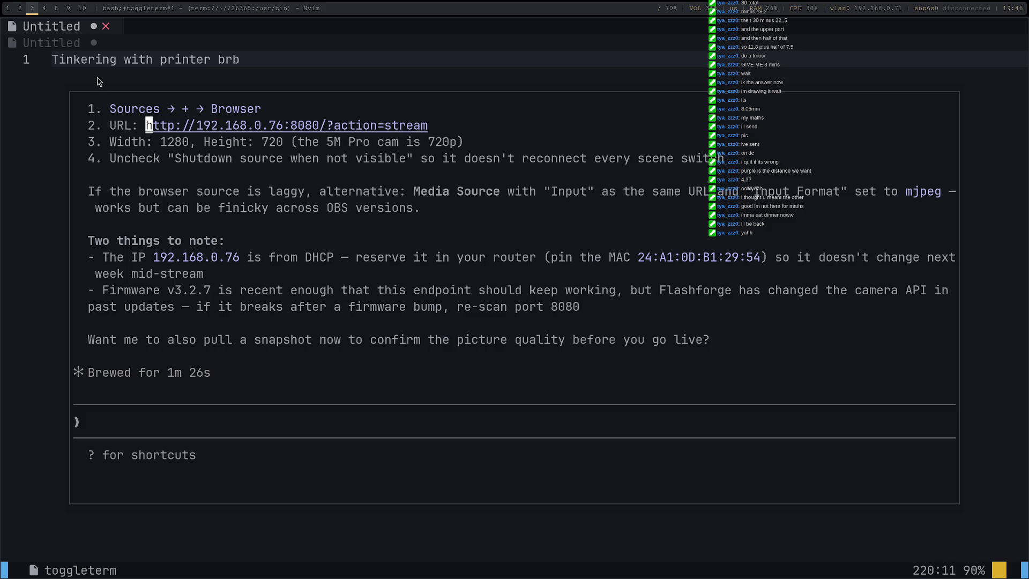
key(super+2)
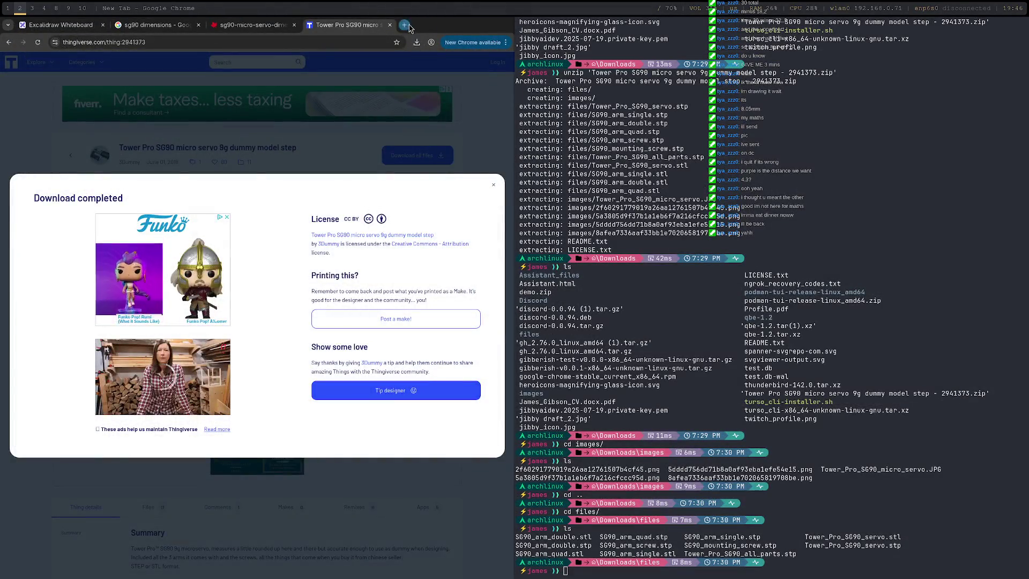
key(ctrl+t)
key(ctrl+v)
key(Return)
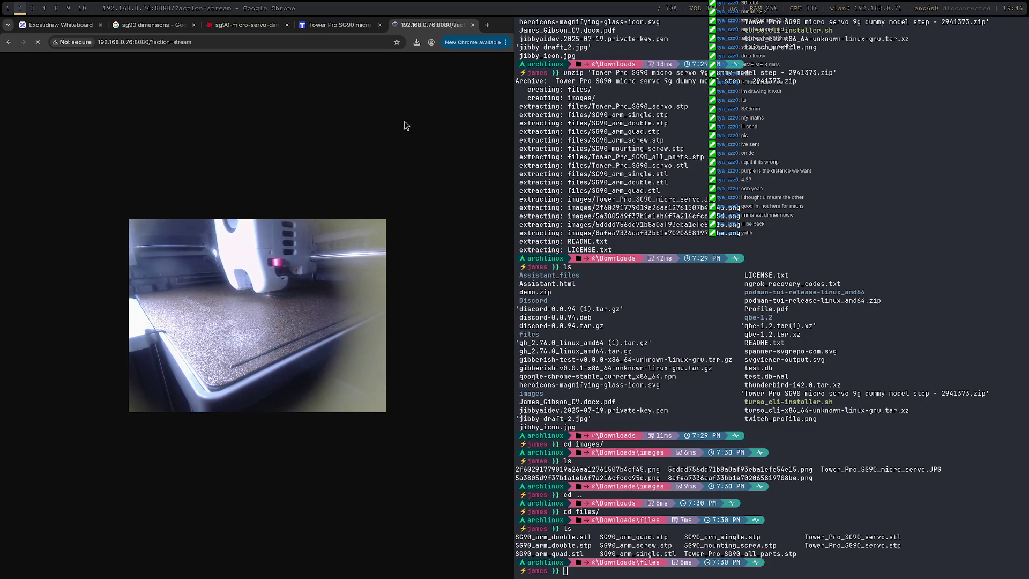
key(super+0)
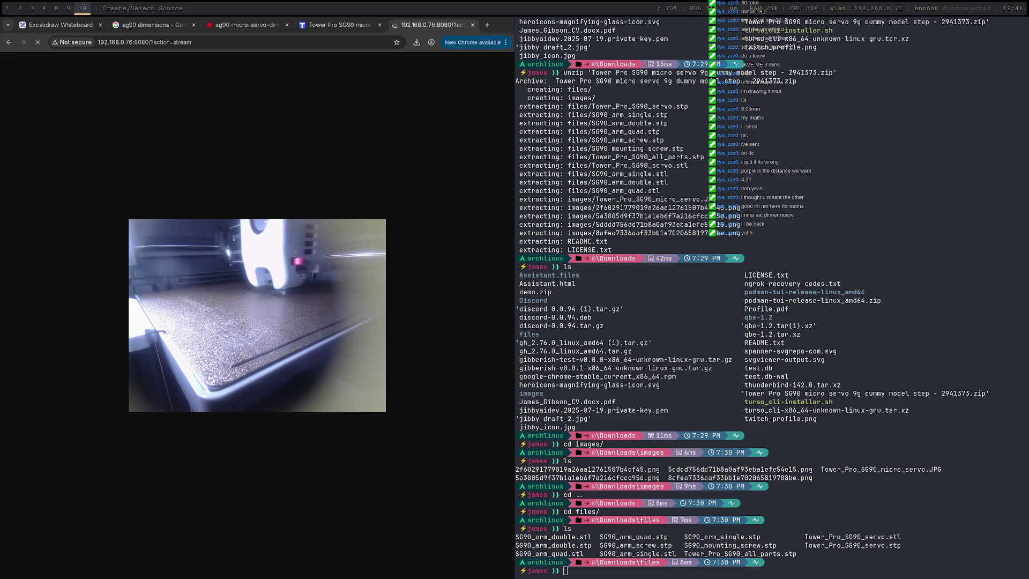
Add the camera stream as an OBS browser source, then go back to Claude Code.
key(Return)
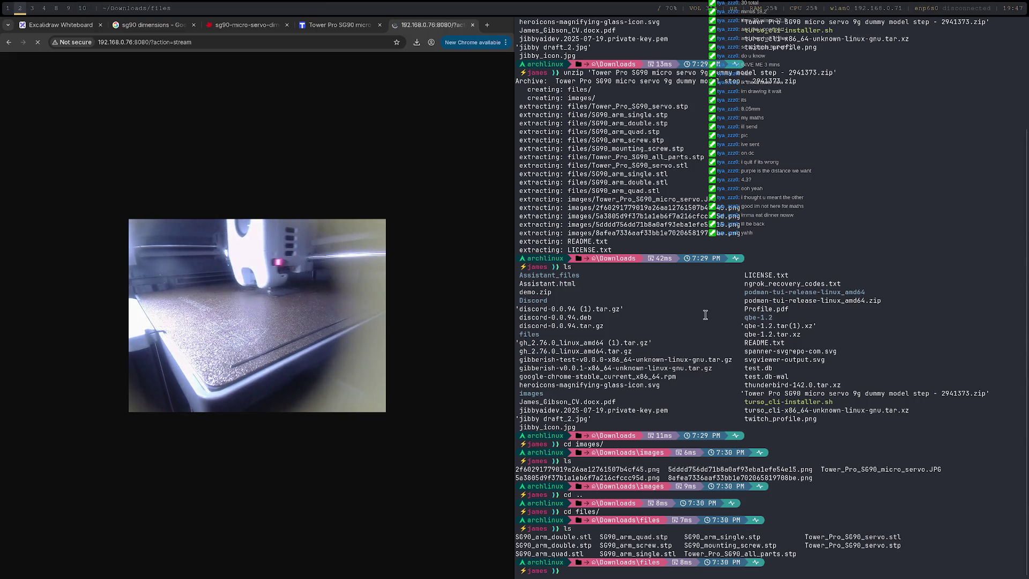
key(super+3)
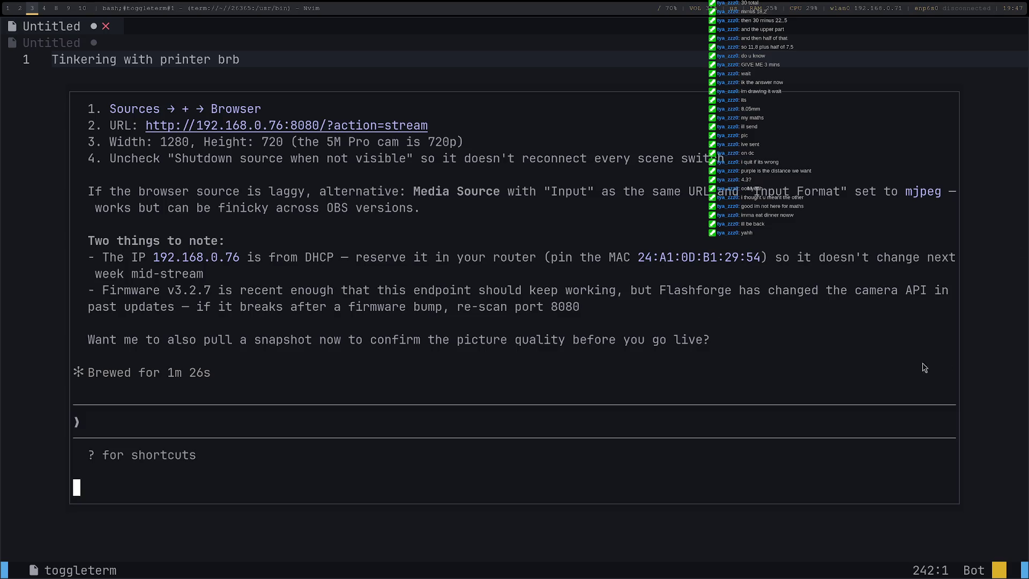
right_click(905, 372)
key(super+0)
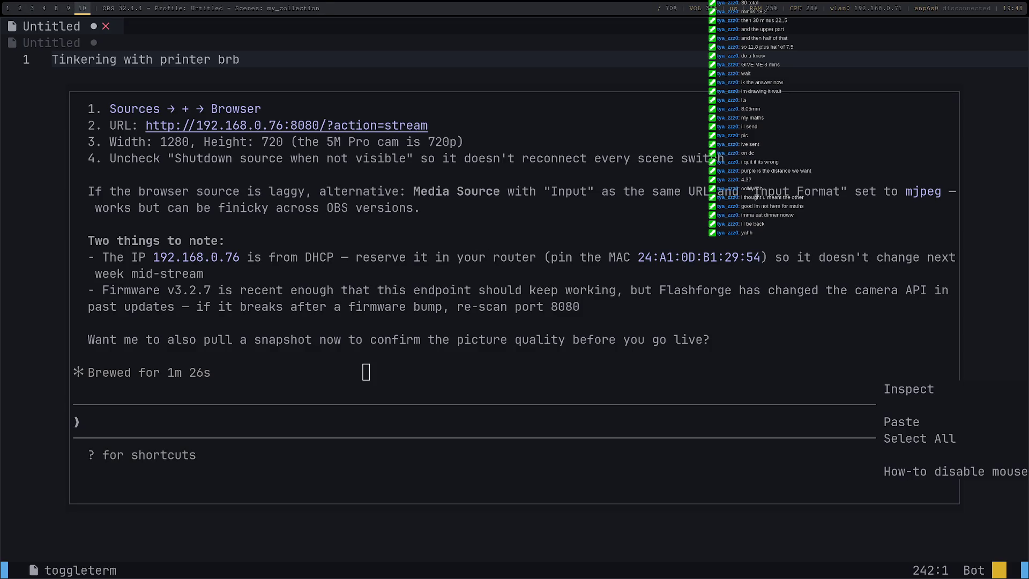
key(super+9)
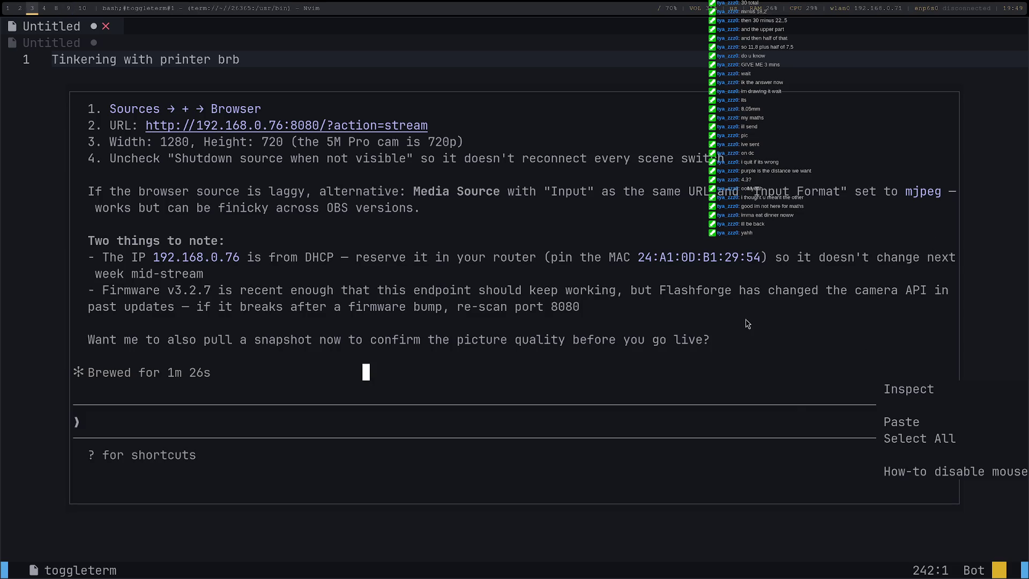
click(668, 343)
click(298, 126)
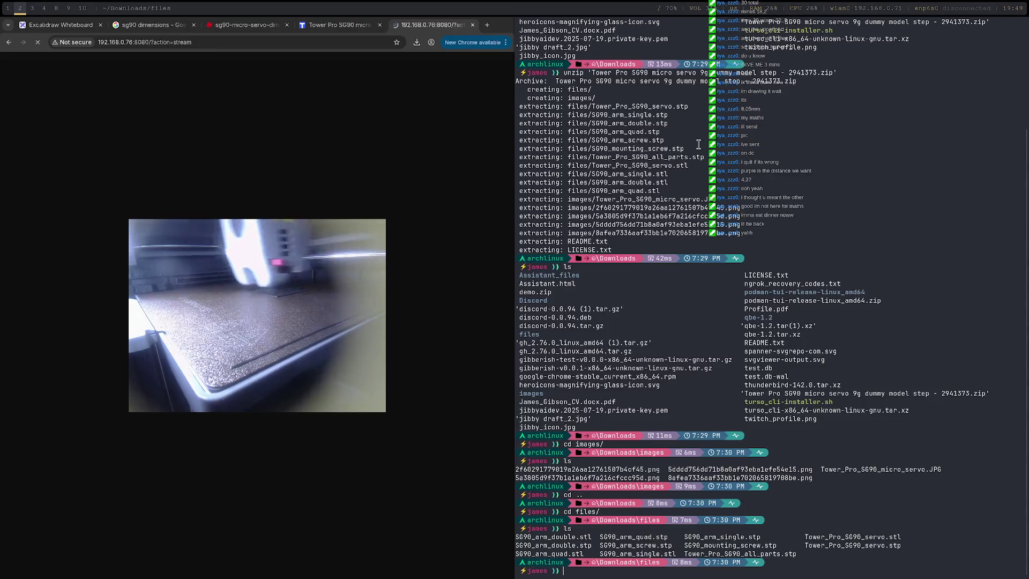
Replace the old file-listing terminal beside the camera stream with a fresh terminal.
key(ctrl+d)
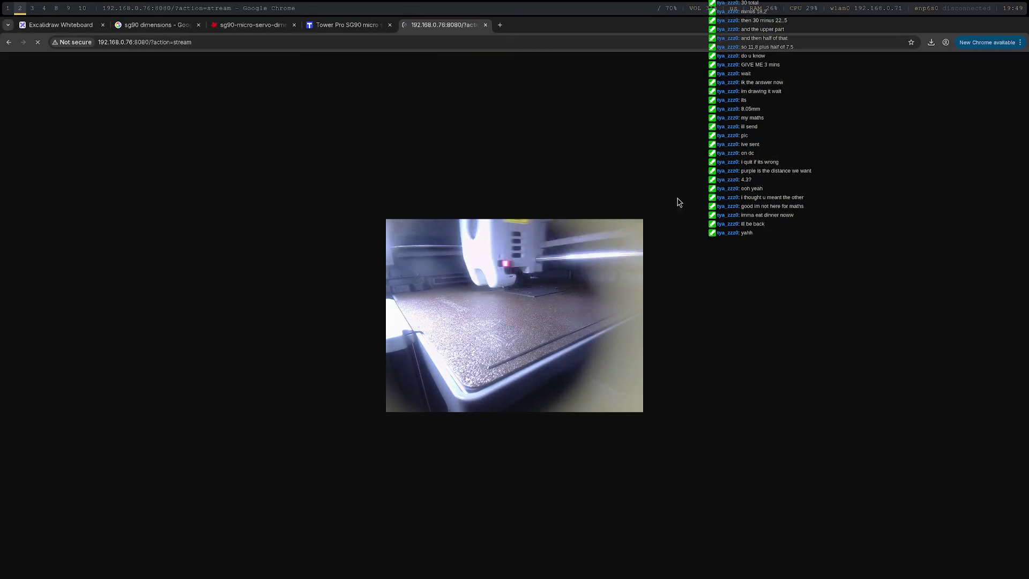
key(super+Return)
Launch nvim, enlarge the dashboard text, and start a new empty file.
text(nvim)
key(Return)
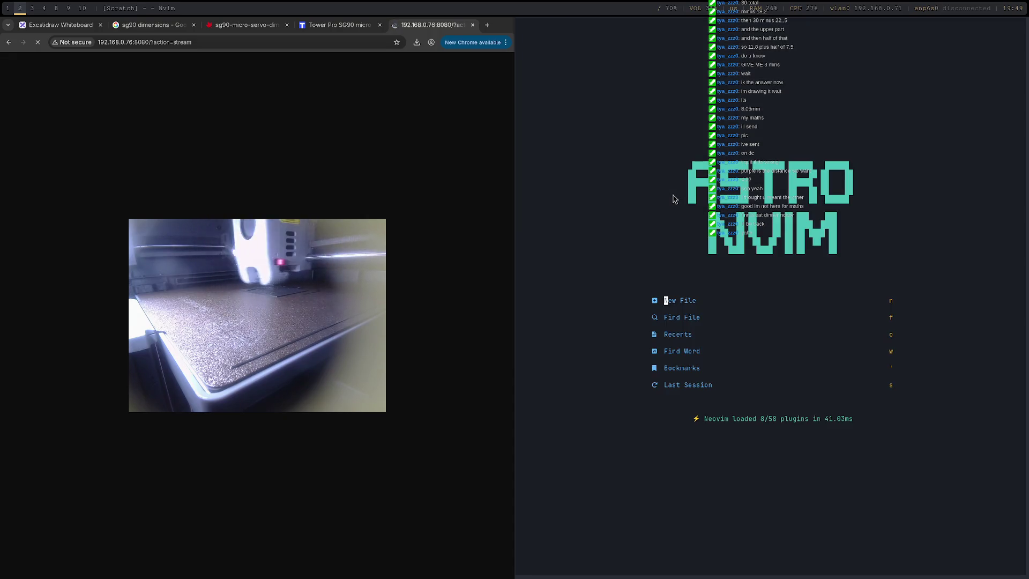
key(ctrl+equal)
key(ctrl+equal)
key(k)
key(k)
key(k)
key(k)
key(k)
key(Return)
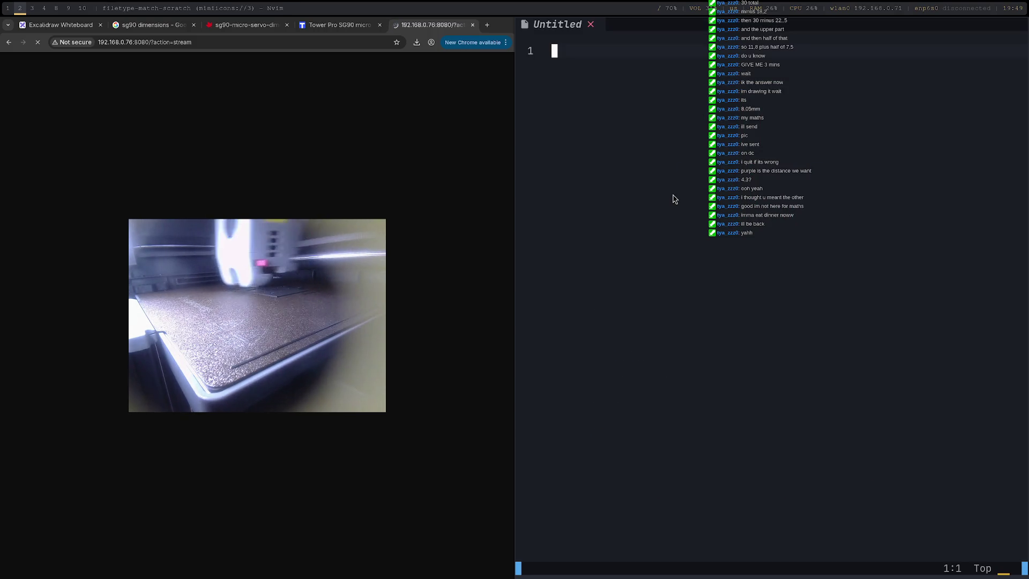
Write 'BRB smol brek' in the buffer and enlarge it three steps, glancing at Twitch.
text(BRB smol brek)
key(Escape)
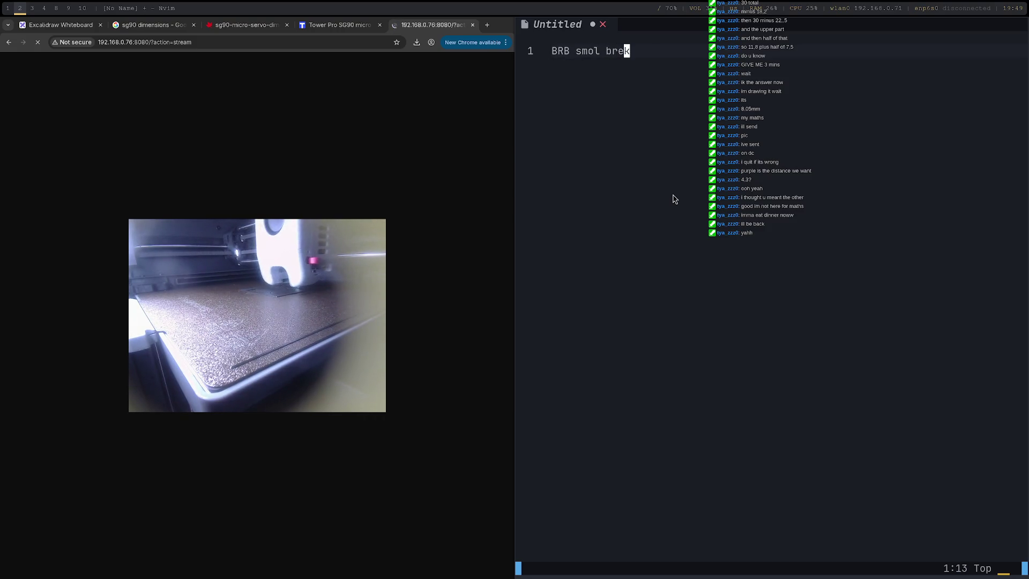
key(ctrl+equal)
key(ctrl+equal)
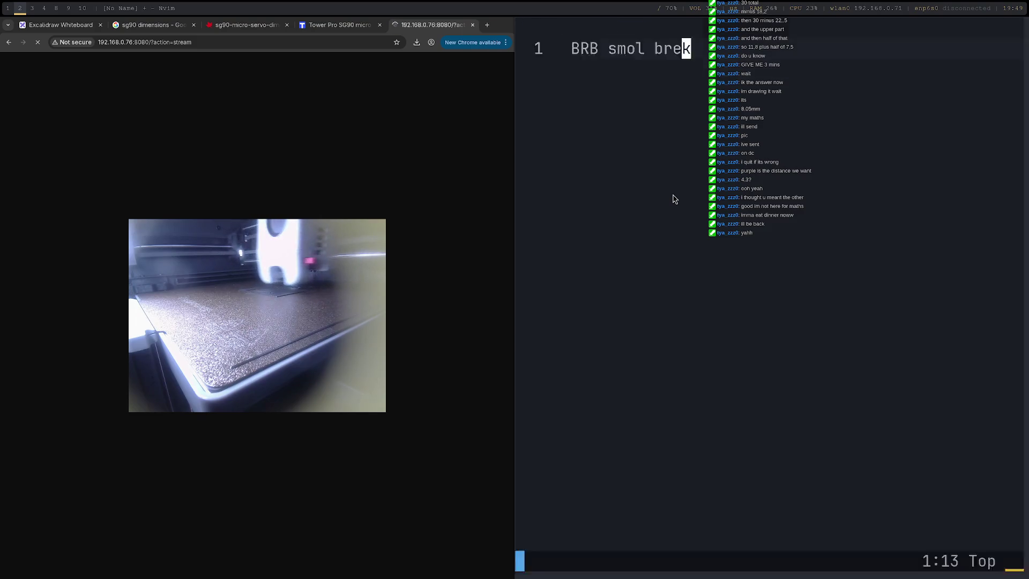
key(ctrl+equal)
key(ctrl+equal)
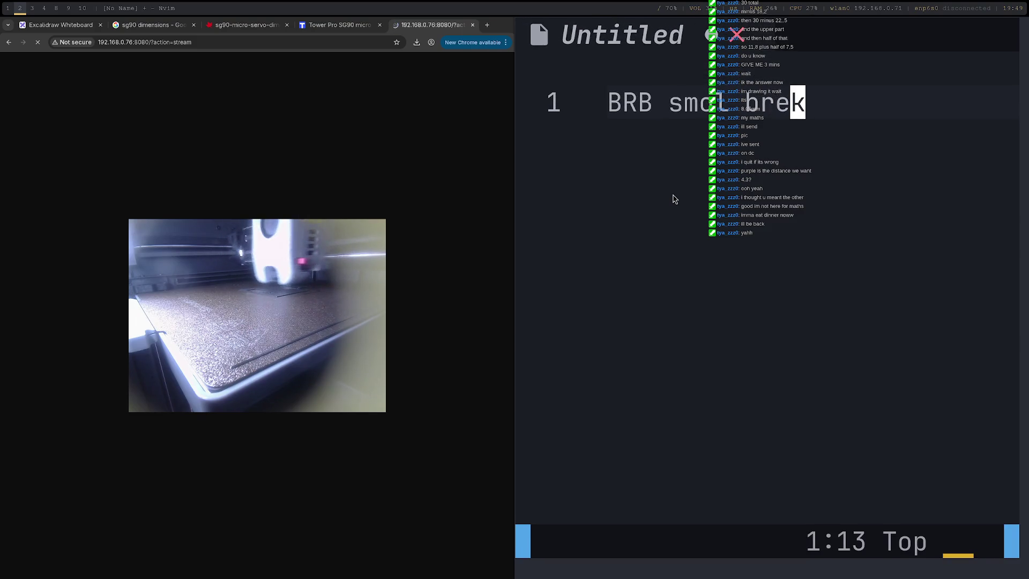
key(ctrl+equal)
key(ctrl+equal)
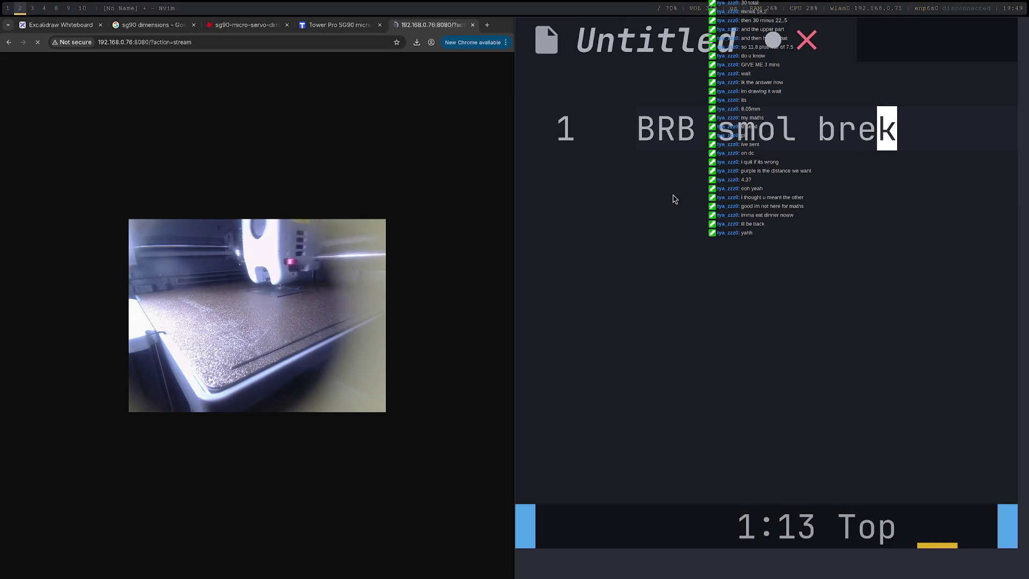
key(super+9)
key(super+2)
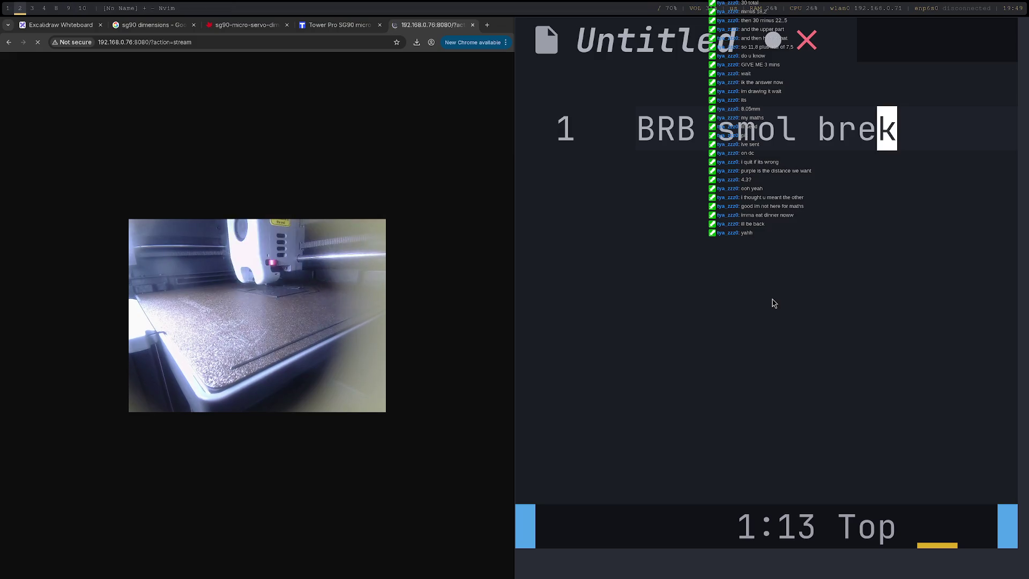
key(h)
key(h)
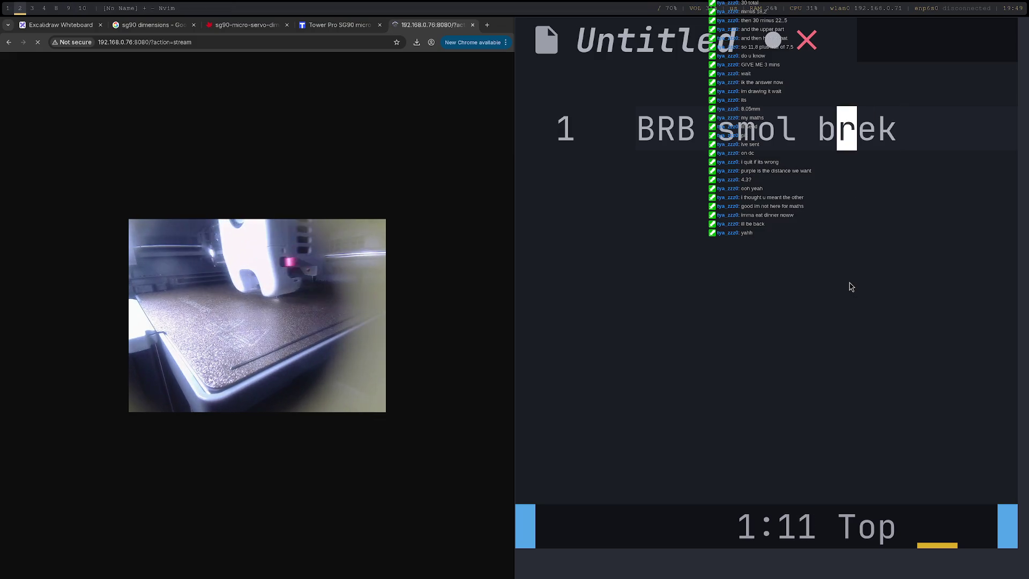
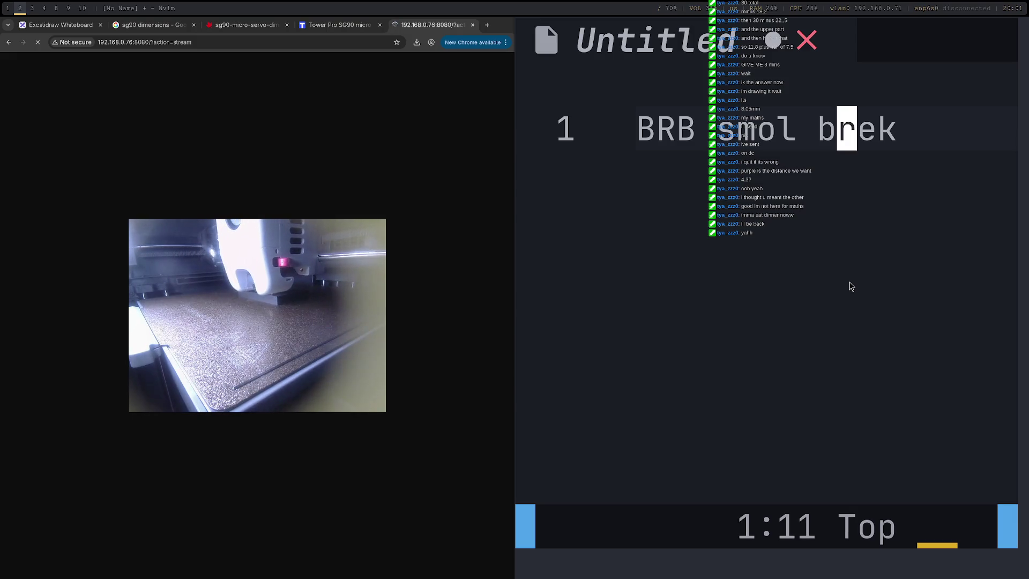
Switch to workspace 9 with the Twitch chat, leaving 'BRB smol brek' showing in Neovim.
key(super+9)
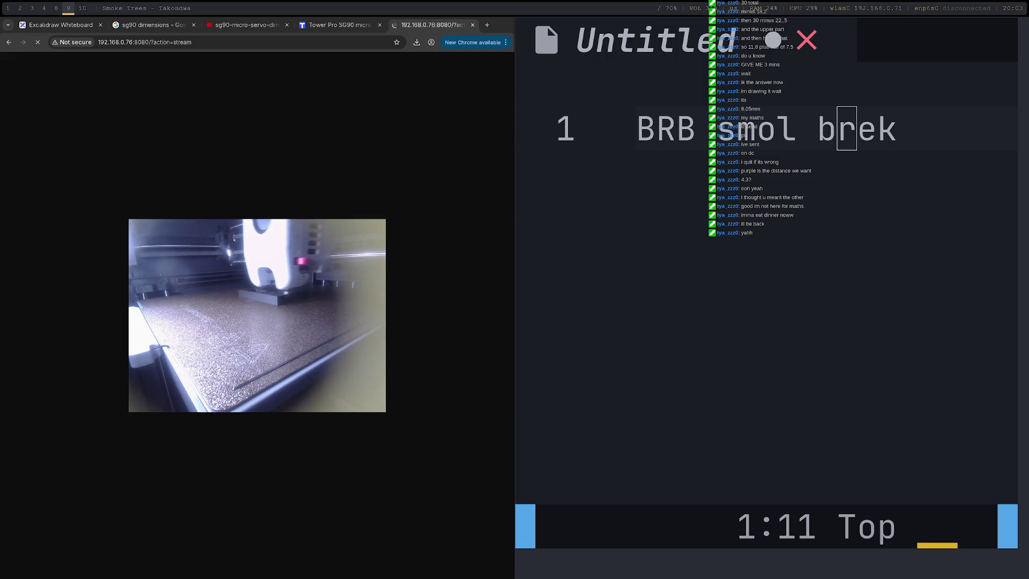
Go to OBS on workspace 10 and close the printer source Properties window.
key(super+0)
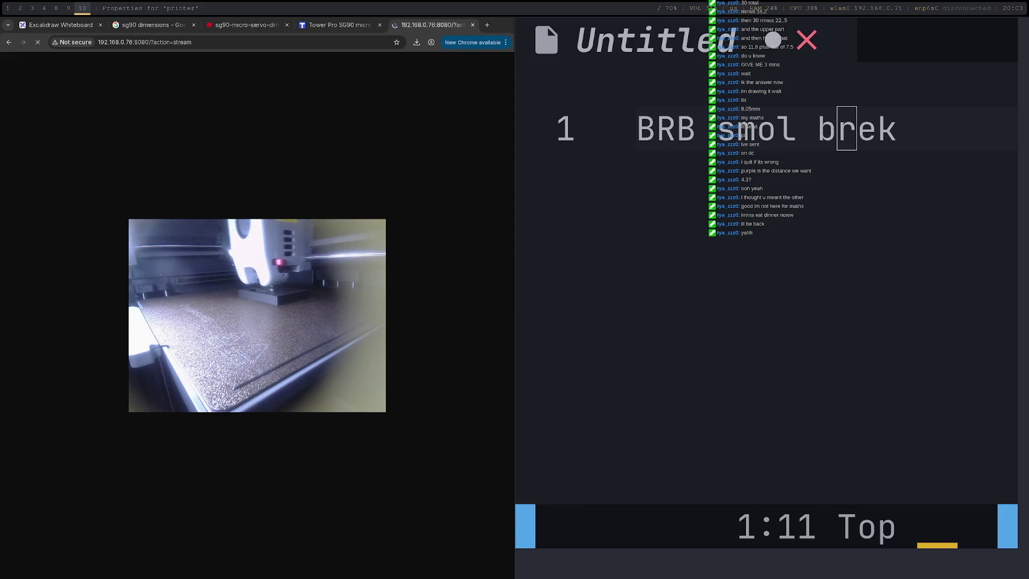
key(Escape)
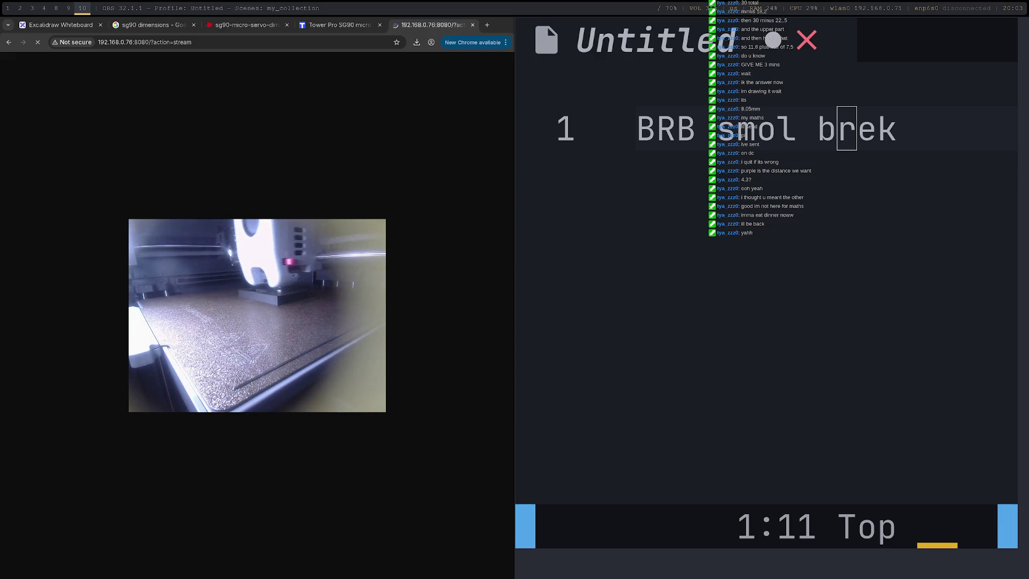